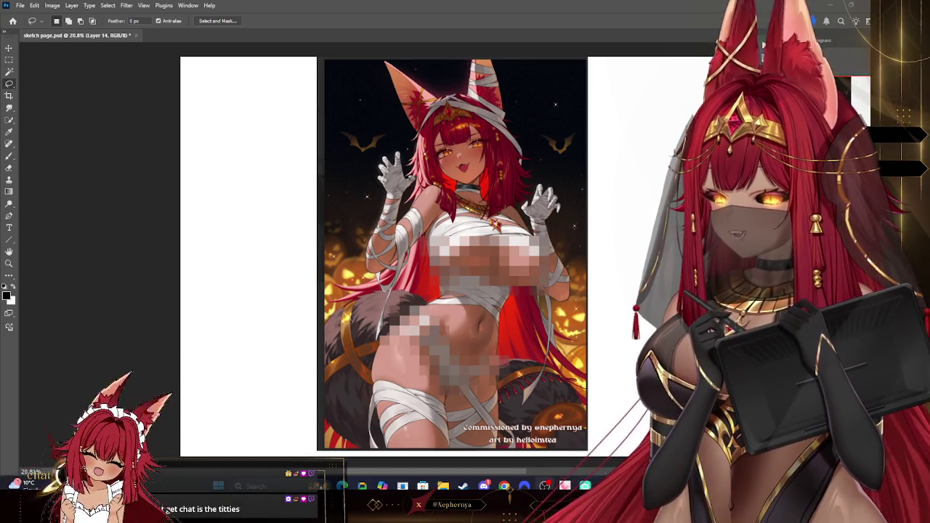
Make Layer 12 active and hide the reference illustration and lower sketch strokes
key(alt+bracketleft)
key(alt+bracketleft)
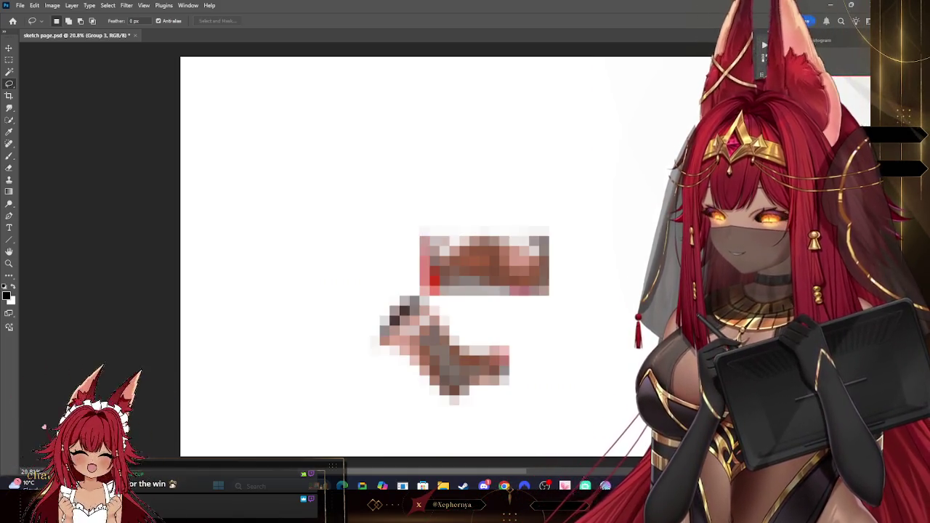
key(Delete)
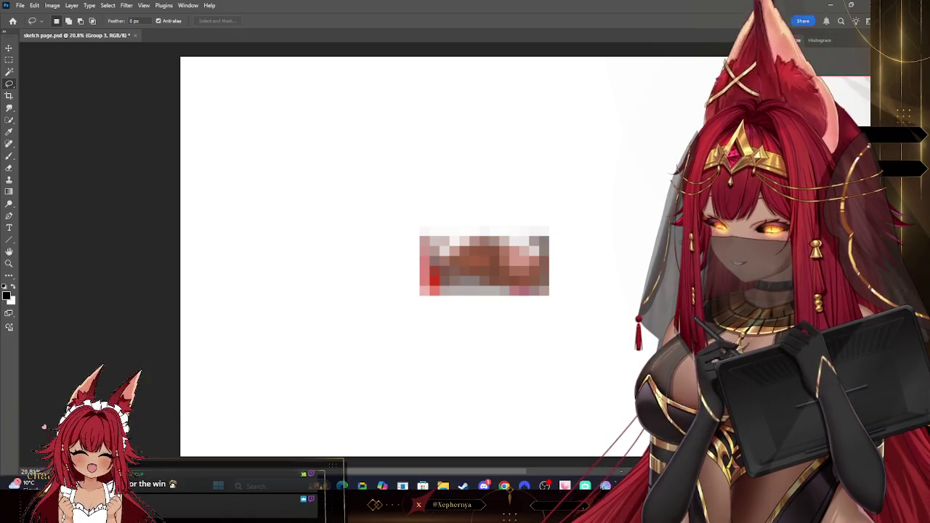
Hide the last remaining sketch layer and zoom out to fit the whole page
key(Delete)
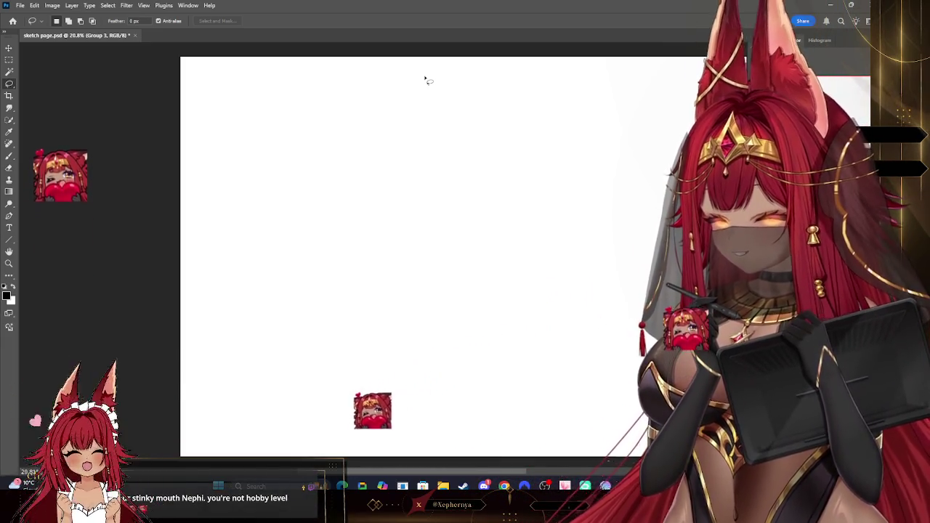
key(z)
mouse_move(494, 228)
mouse_down()
mouse_move(619, 260)
mouse_move(516, 287)
mouse_up()
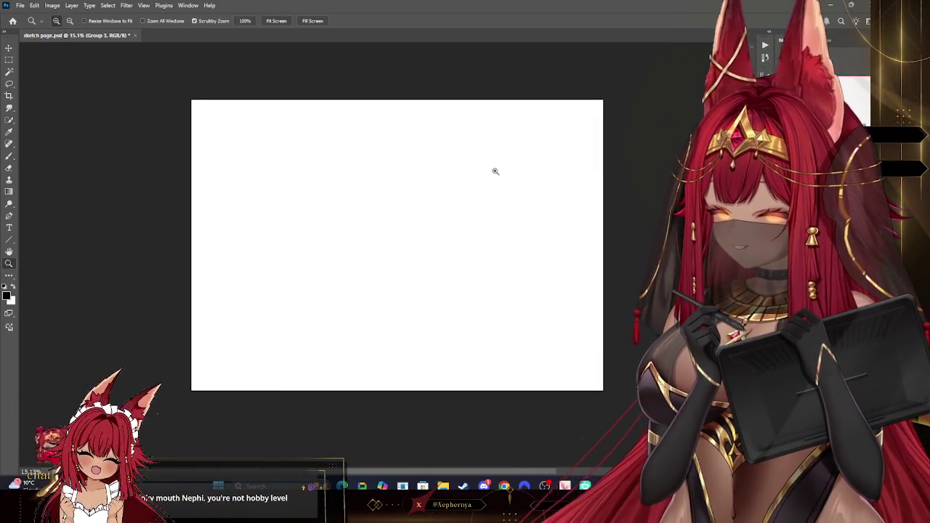
drag(494, 170, 487, 378)
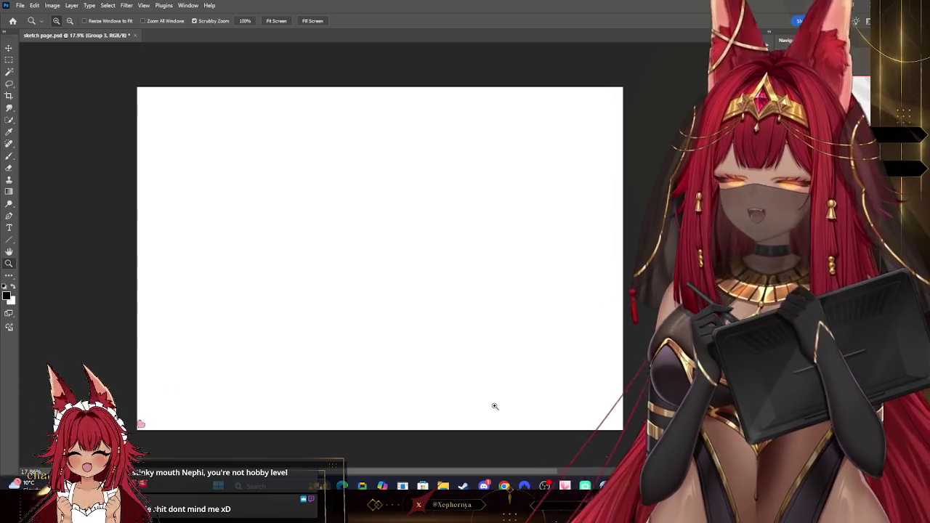
alt+click(569, 325)
Zoom around the page to inspect the seated and standing figure sketches, then toggle visibility
drag(390, 266, 418, 282)
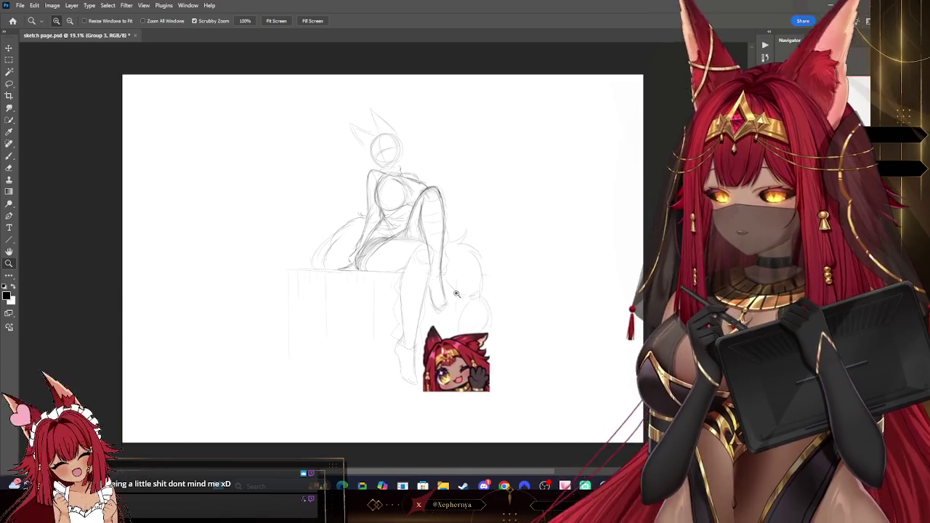
drag(461, 294, 475, 332)
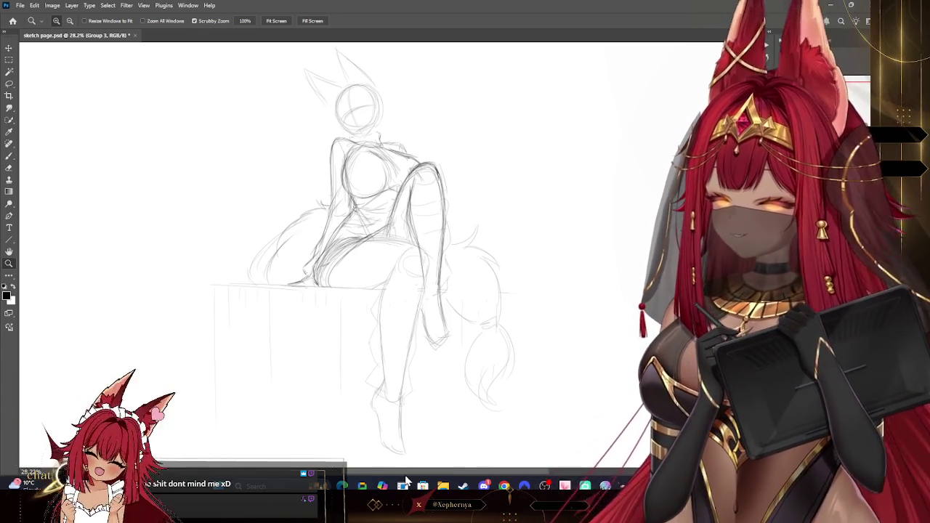
mouse_move(530, 191)
mouse_down()
mouse_move(519, 197)
mouse_move(560, 202)
mouse_up()
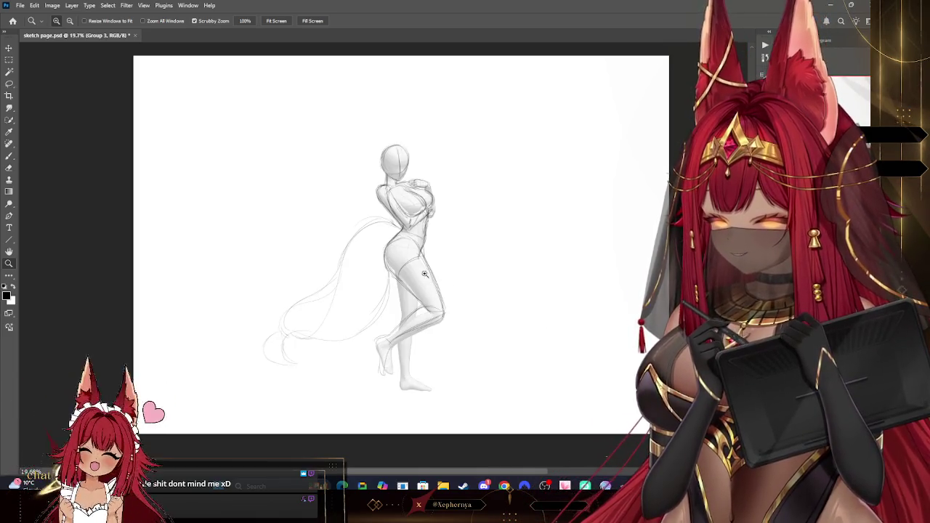
drag(428, 275, 433, 279)
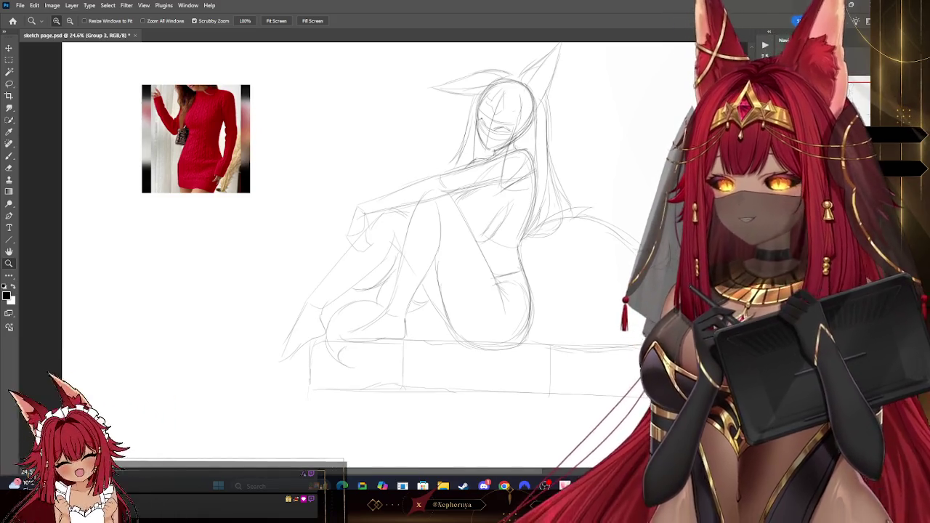
scroll(378, 254, down, 3)
scroll(378, 254, up, 1)
scroll(698, 261, up, 1)
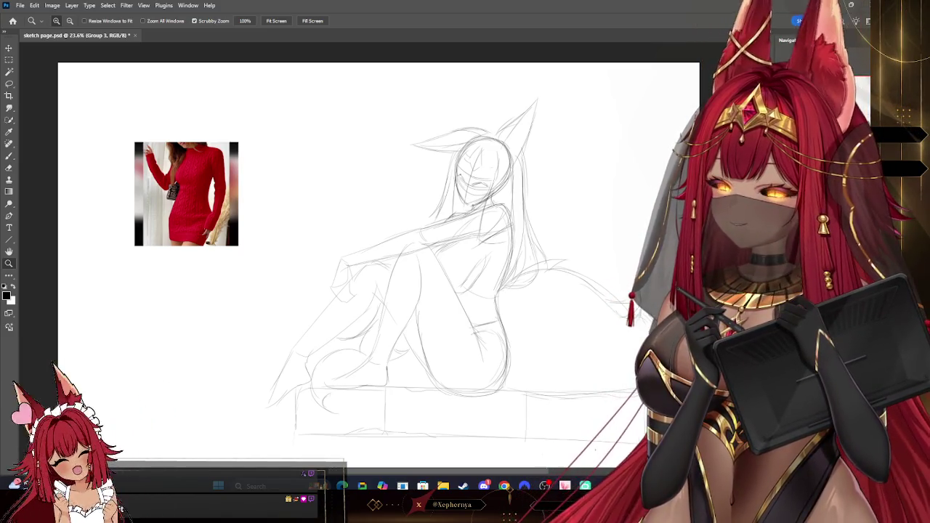
key(ctrl+comma)
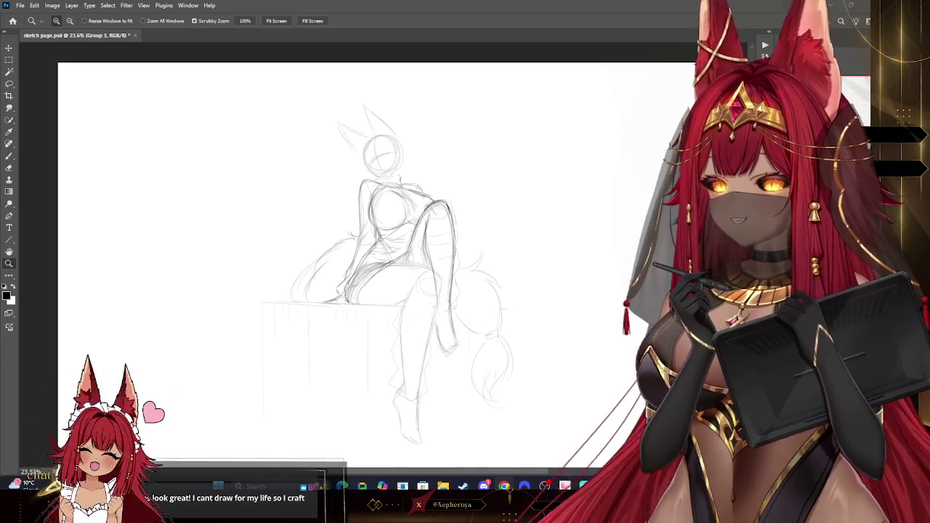
Zoom in on the fox-eared girl ledge sketch
scroll(455, 244, up, 2)
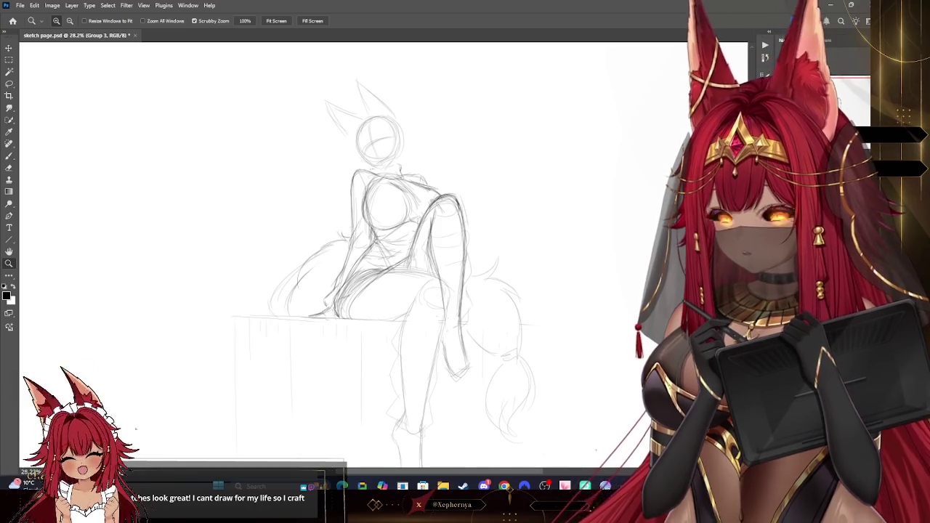
key(ctrl+z)
key(v)
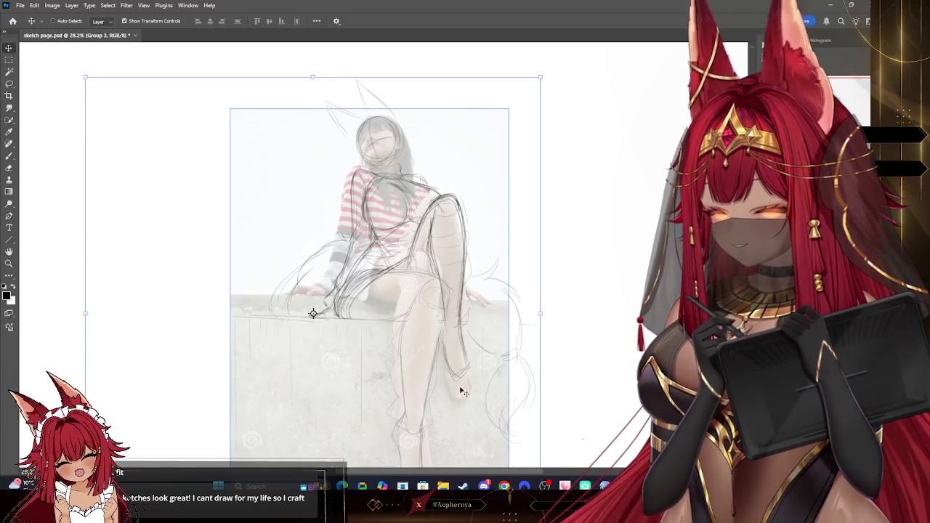
drag(447, 393, 448, 352)
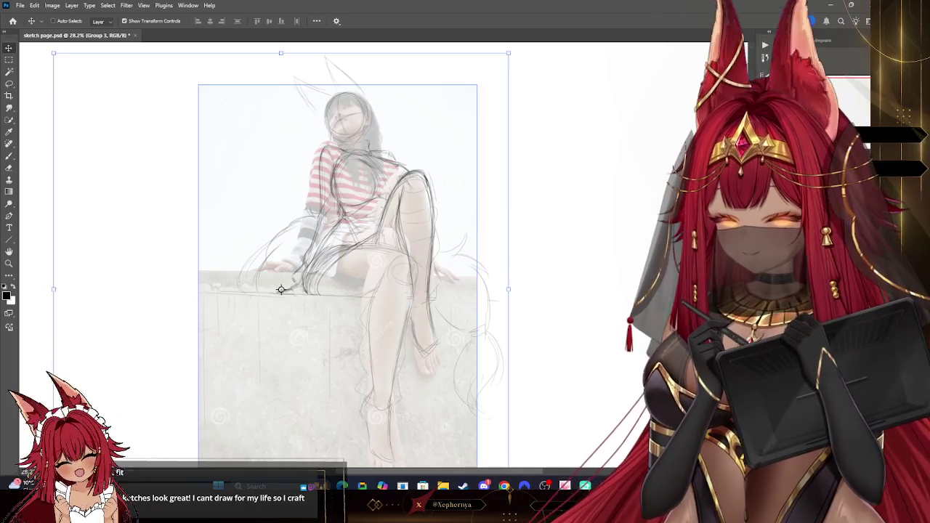
mouse_move(415, 380)
mouse_down()
mouse_move(658, 309)
mouse_move(669, 327)
mouse_move(630, 352)
mouse_up()
key(ctrl+t)
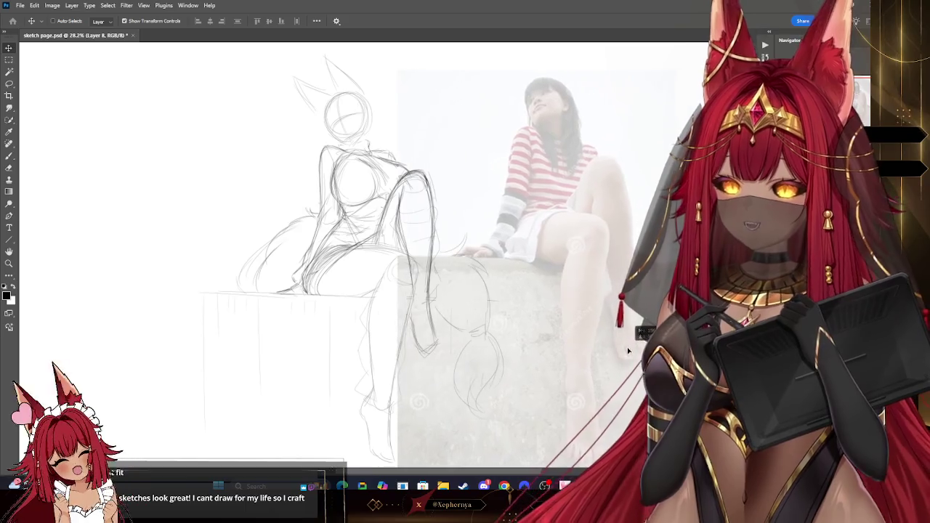
key(Return)
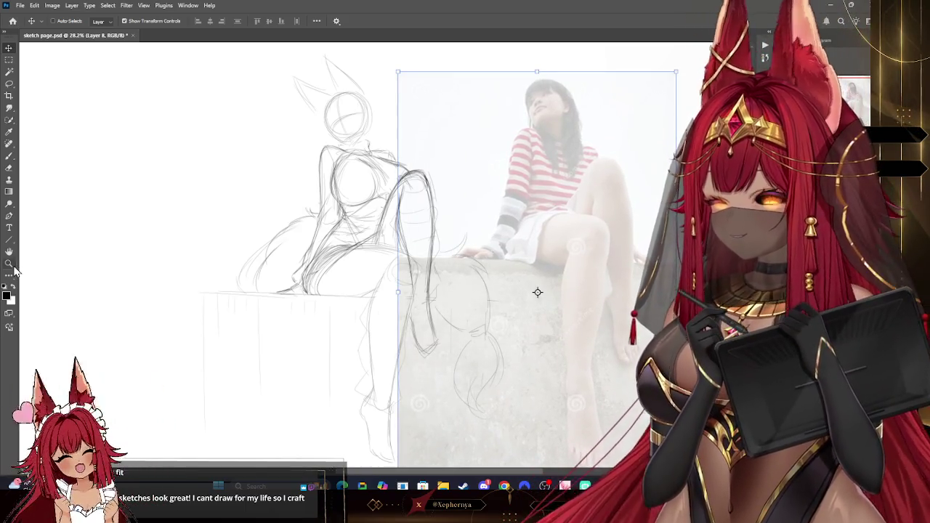
key(z)
drag(580, 383, 566, 360)
key(ctrl+z)
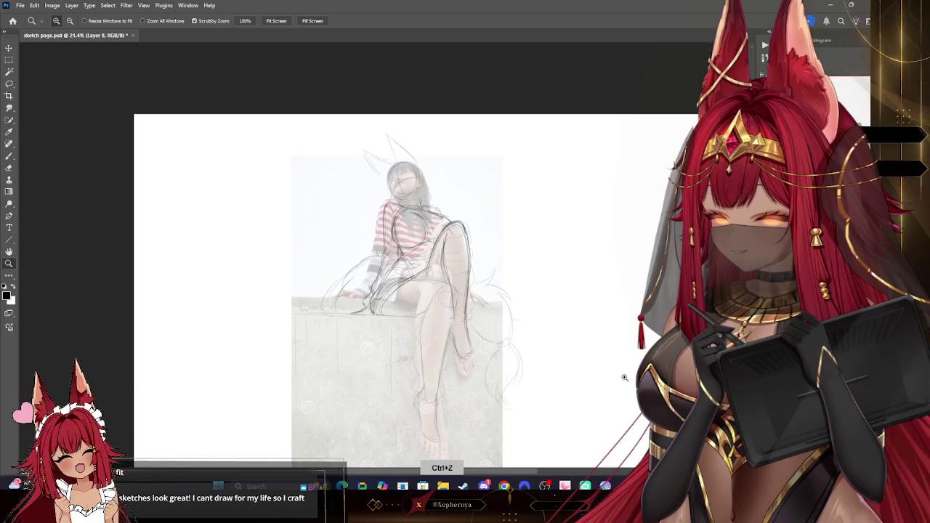
key(ctrl+z)
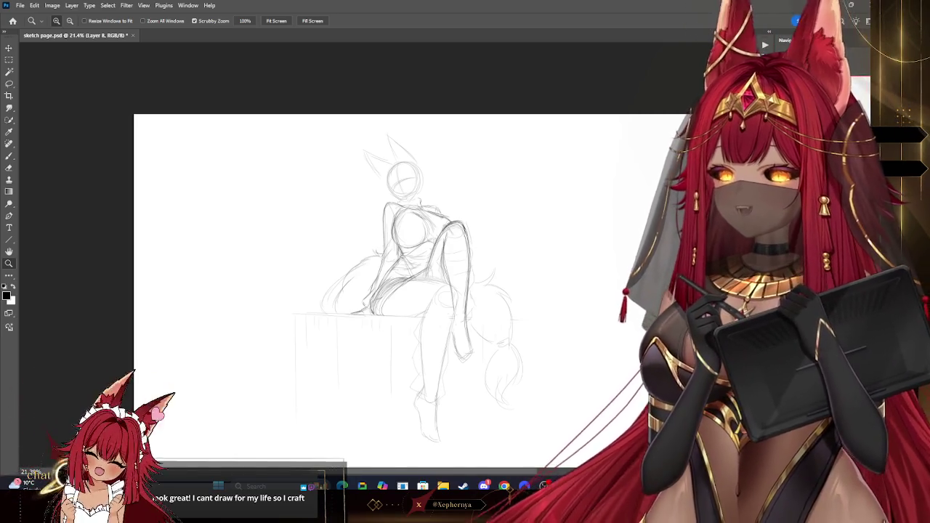
Lower the ledge sketch to 50% opacity and zoom to frame the figure
drag(444, 268, 480, 268)
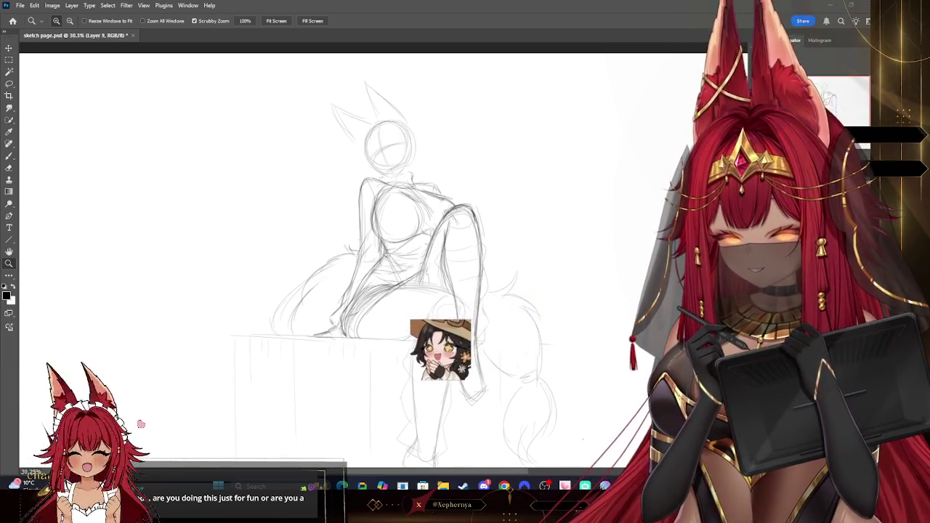
key(5)
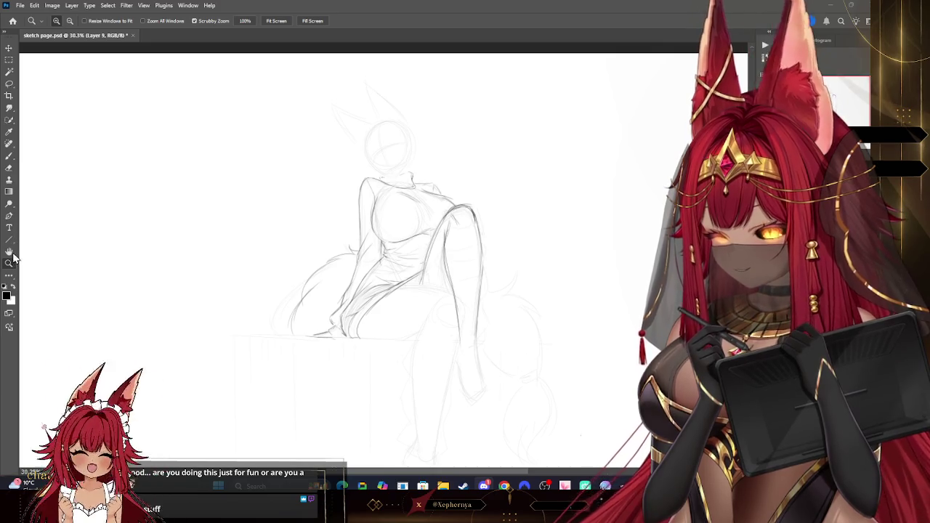
mouse_move(415, 197)
mouse_down()
mouse_move(398, 184)
mouse_move(422, 170)
mouse_up()
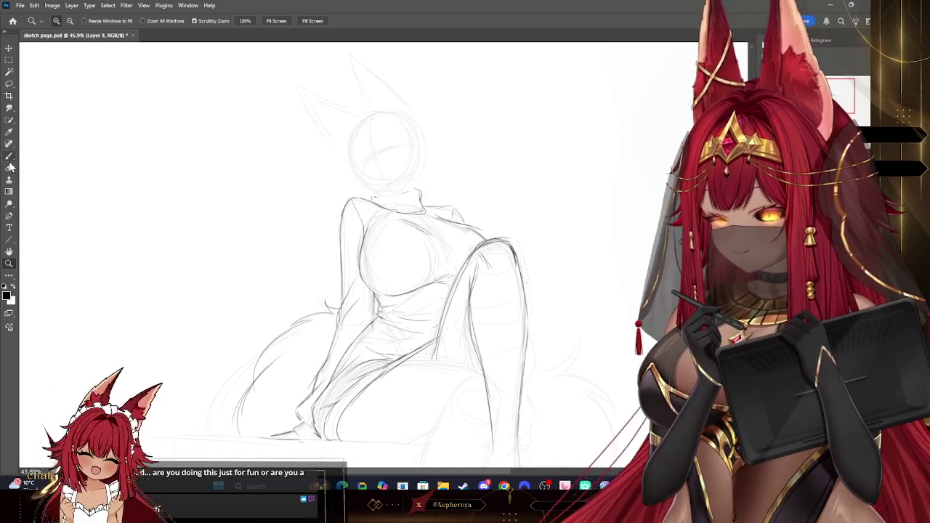
key(b)
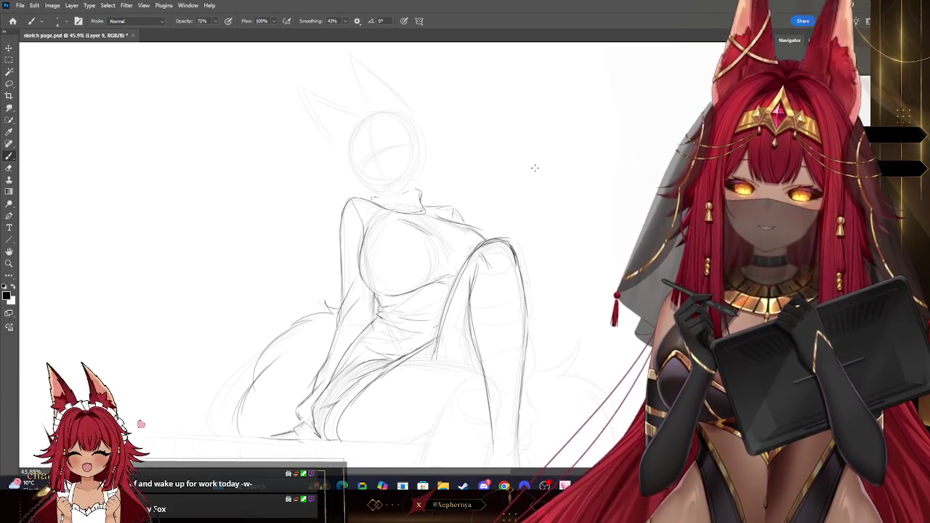
Add a new empty drawing layer and reframe the view over the torso and raised leg
drag(385, 291, 407, 328)
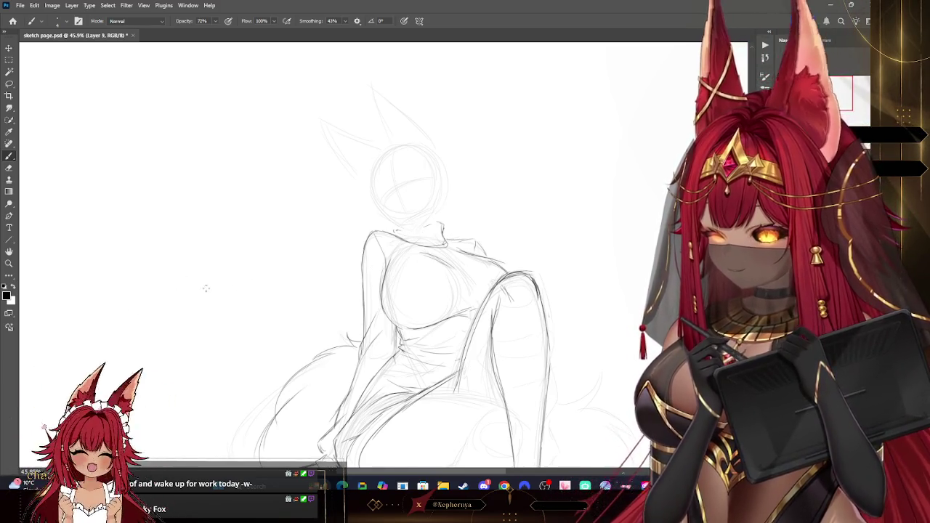
key(ctrl+shift+alt+n)
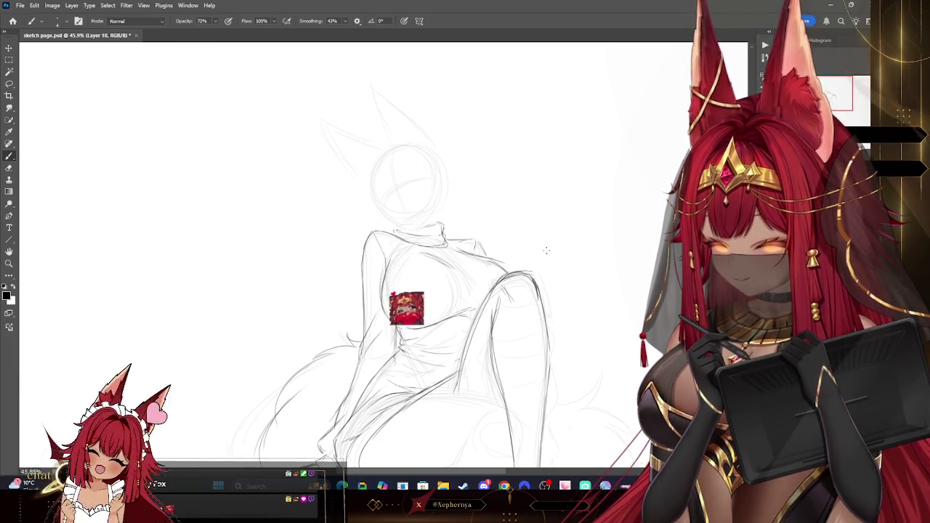
drag(533, 252, 511, 195)
drag(669, 140, 657, 140)
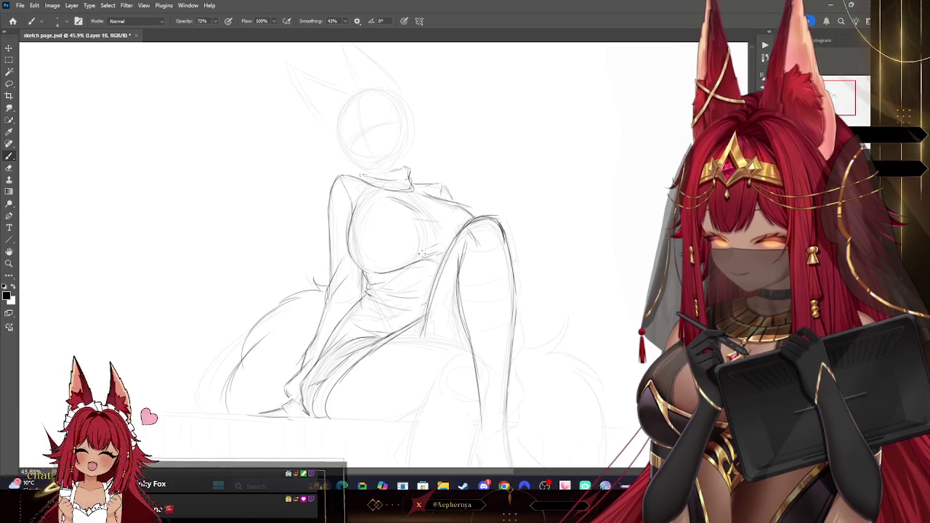
drag(437, 291, 415, 204)
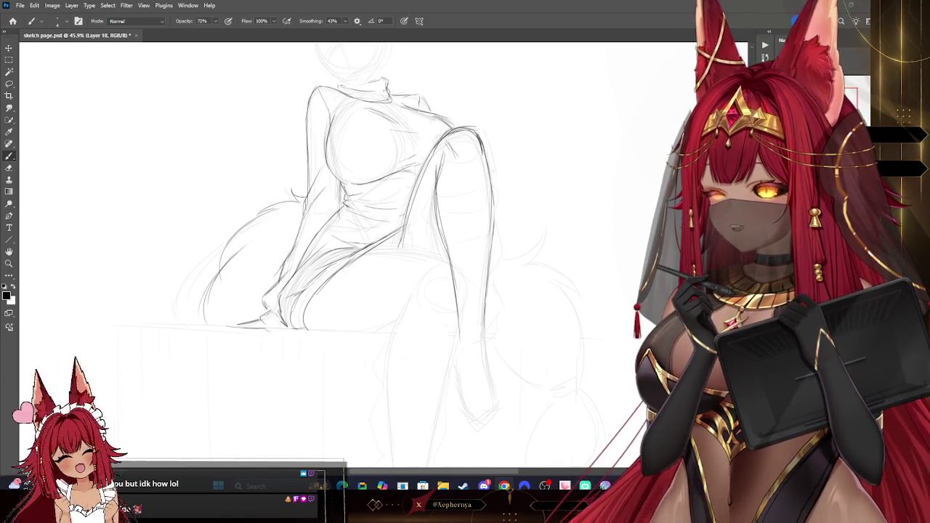
click(34, 5)
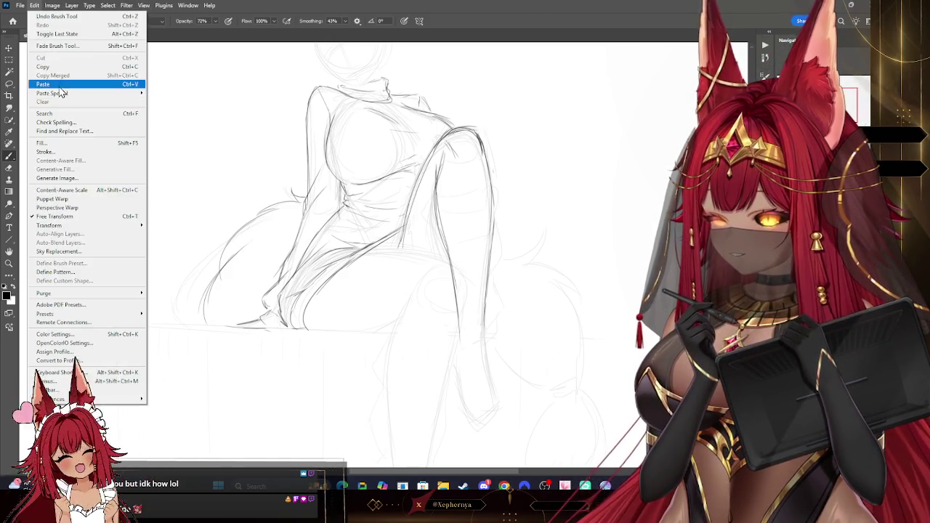
Paste the leg-warmer boot reference photo, move it to the upper right, and reselect the sketch layer
click(43, 83)
click(8, 48)
drag(384, 255, 637, 162)
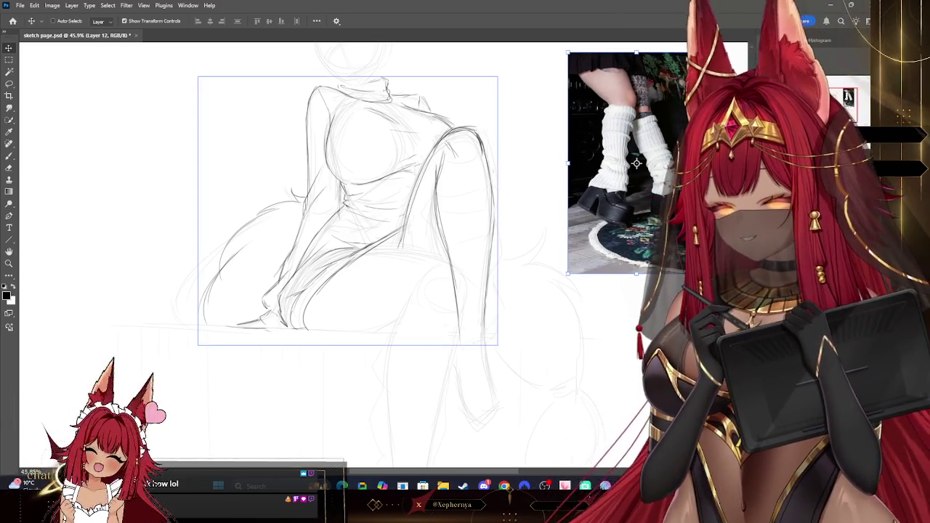
click(348, 211)
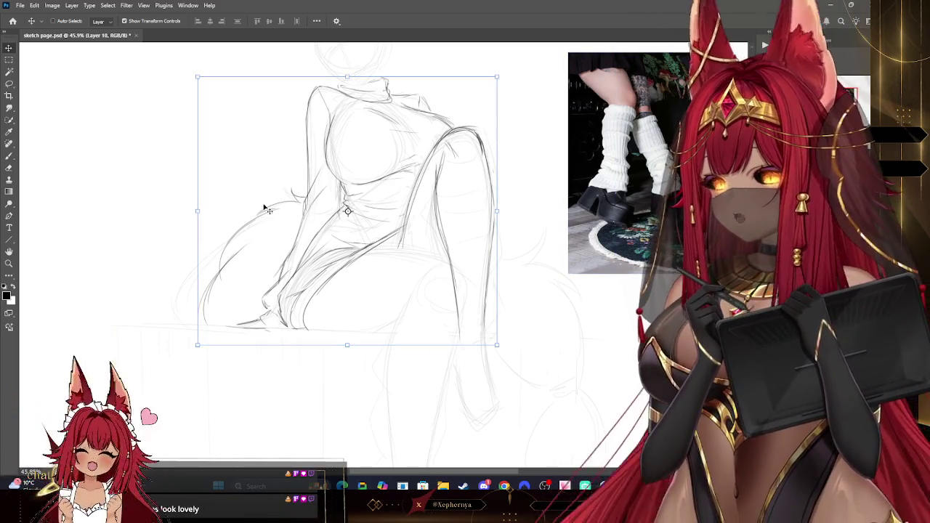
Rotate the canvas to a drawing angle and back upright, then reveal the ledge-pose reference photo
key(b)
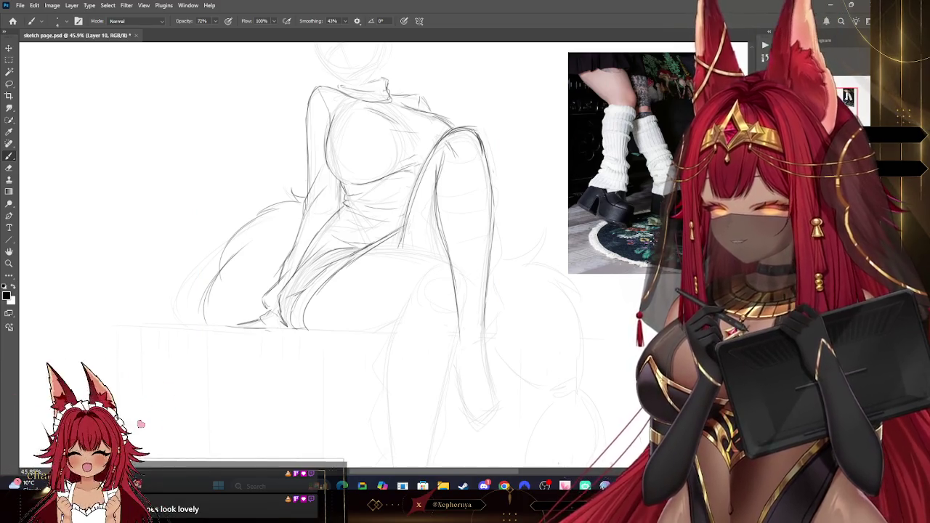
drag(349, 247, 306, 306)
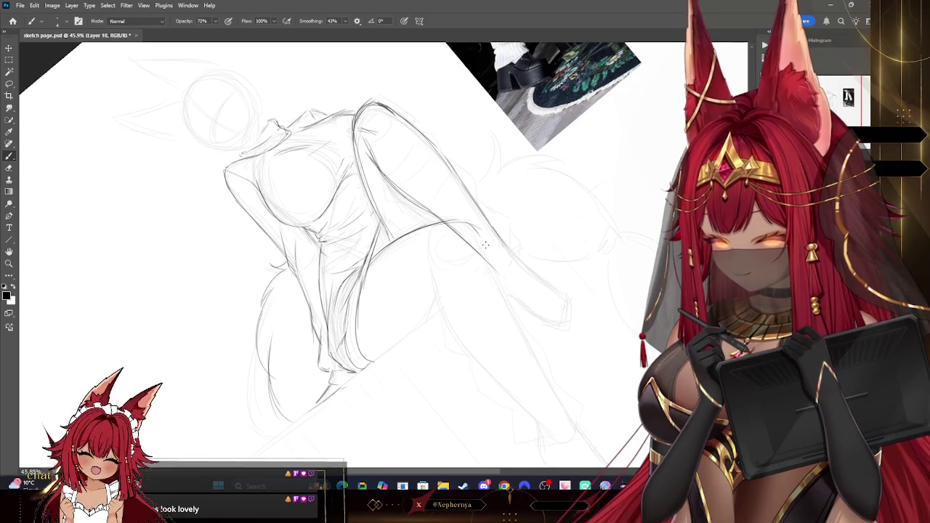
drag(327, 255, 363, 233)
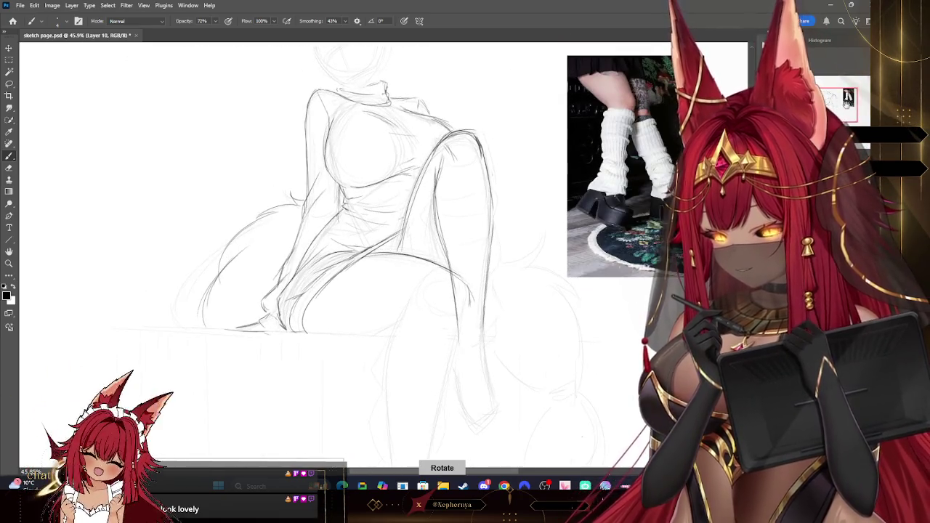
key(ctrl+z)
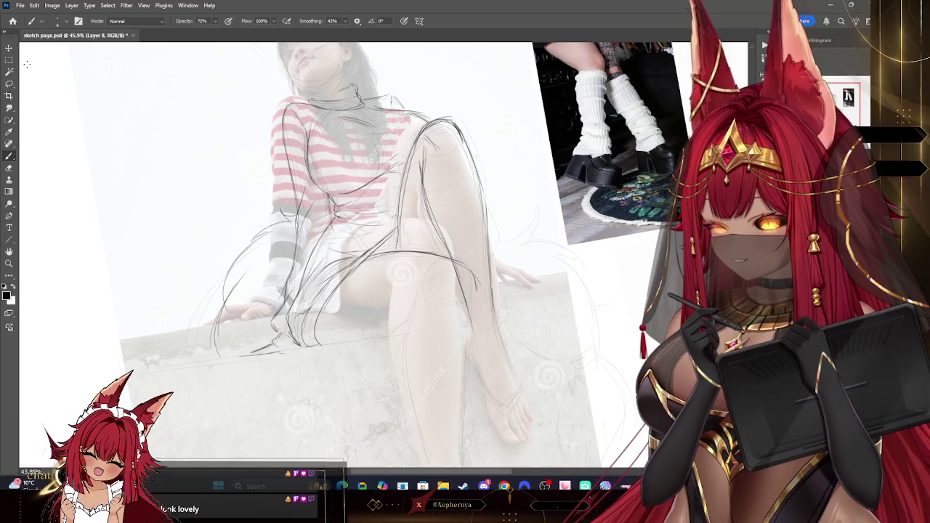
Scale the ledge-pose photo (Layer 8) to 37.66% at the upper left, then reselect the sketch layer
key(v)
key(ctrl+t)
mouse_move(570, 298)
mouse_down()
mouse_move(282, 396)
mouse_move(157, 185)
mouse_up()
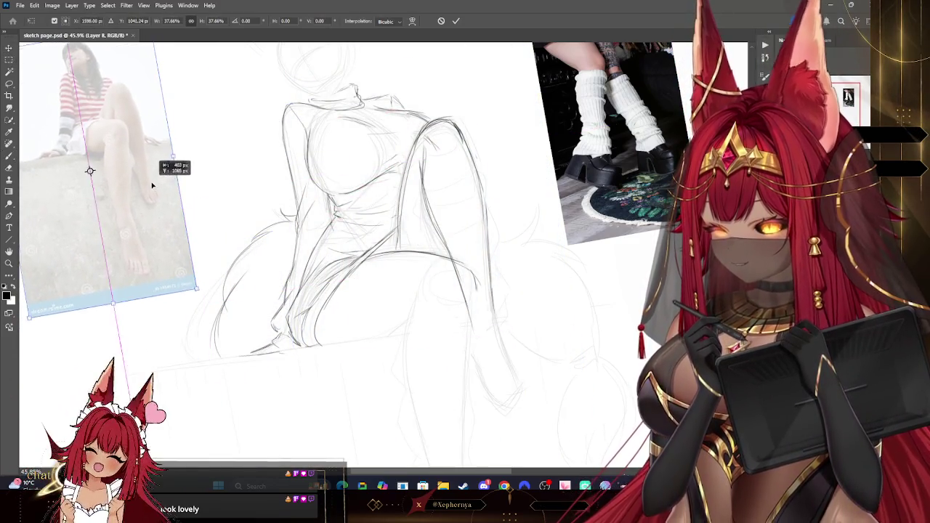
key(Return)
scroll(102, 175, up, 1)
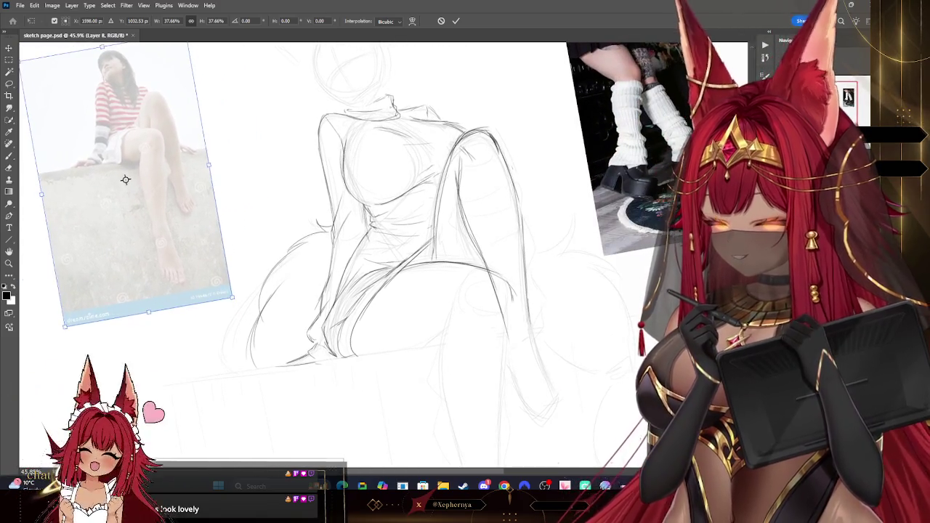
click(376, 233)
scroll(290, 219, down, 2)
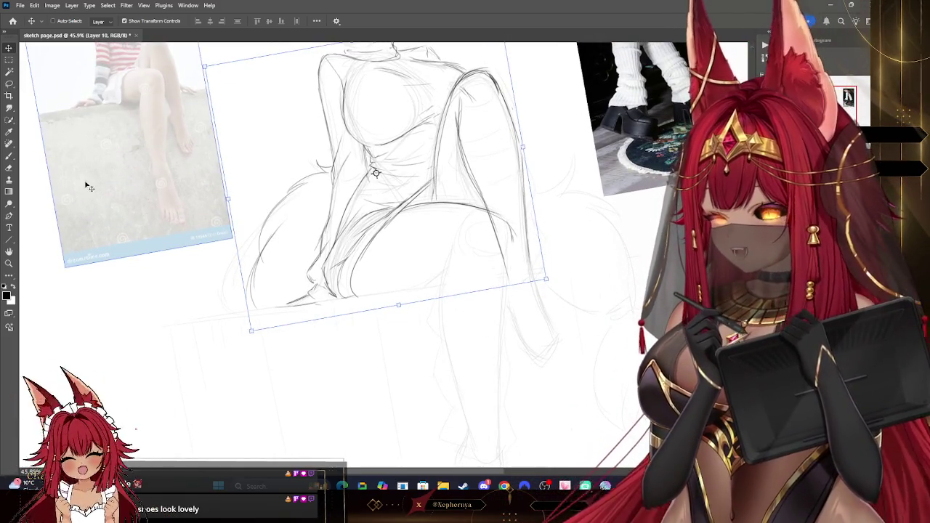
key(b)
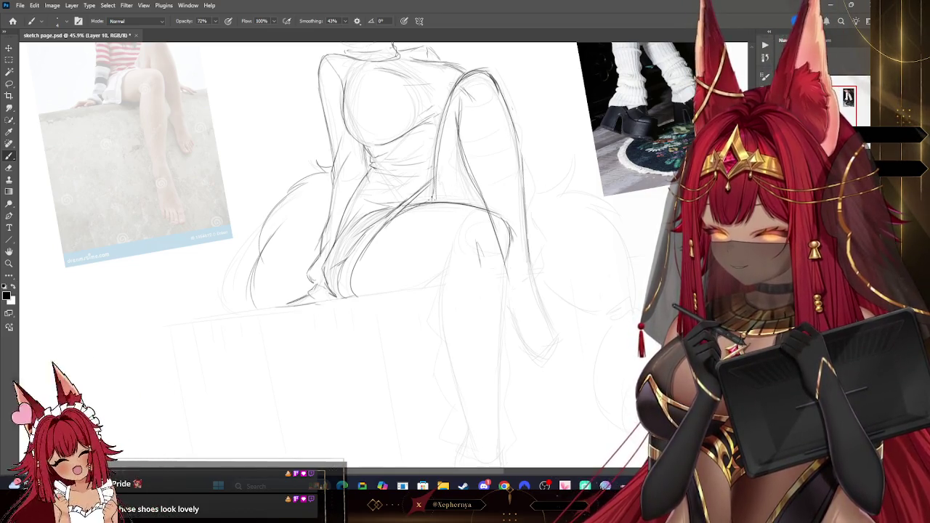
Erase stray lines beside the raised leg with a smaller eraser, alternating with the brush to redraw
key(e)
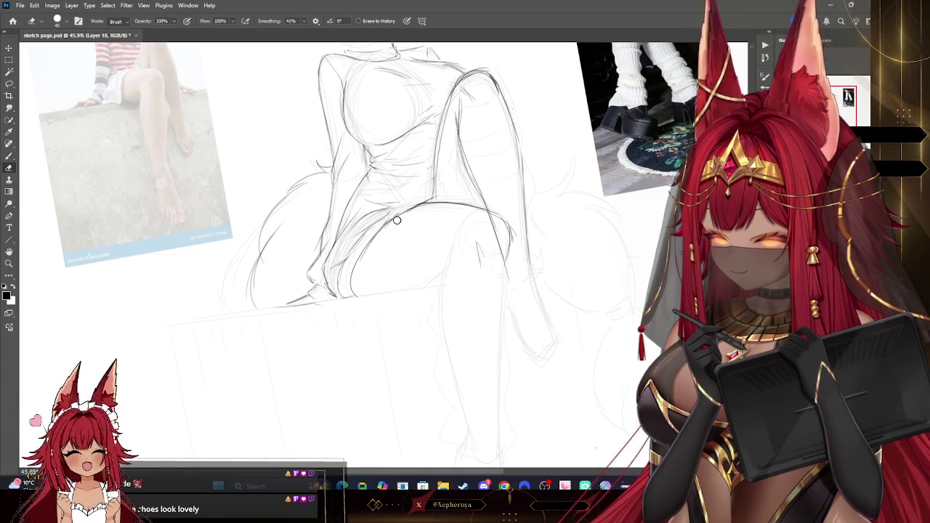
key(b)
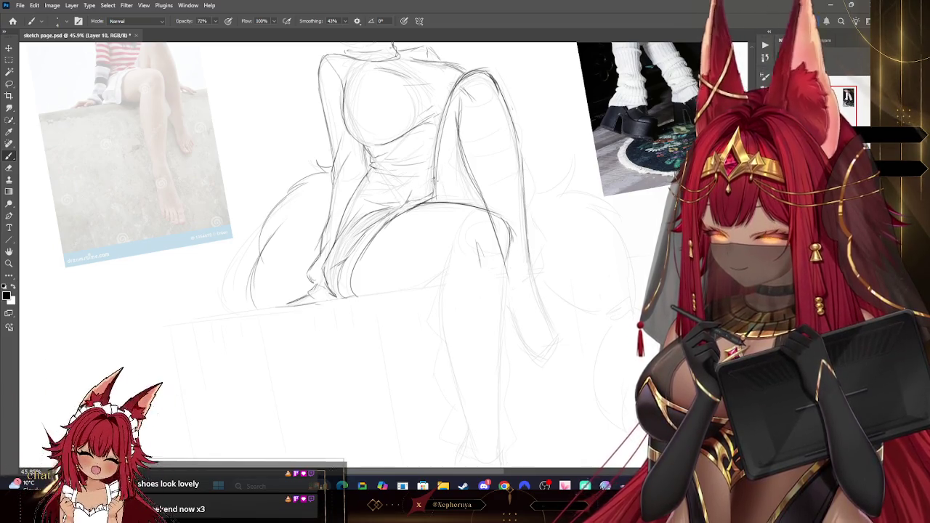
scroll(465, 218, up, 3)
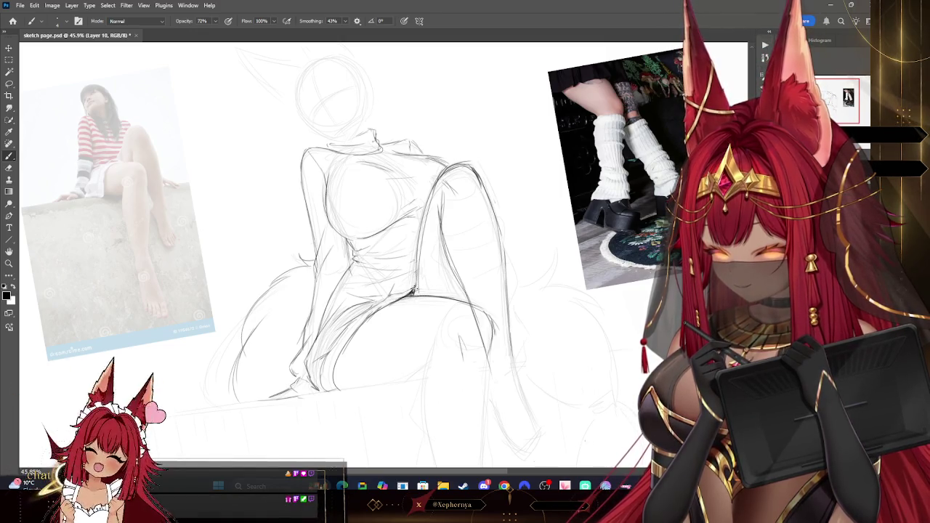
scroll(327, 255, down, 2)
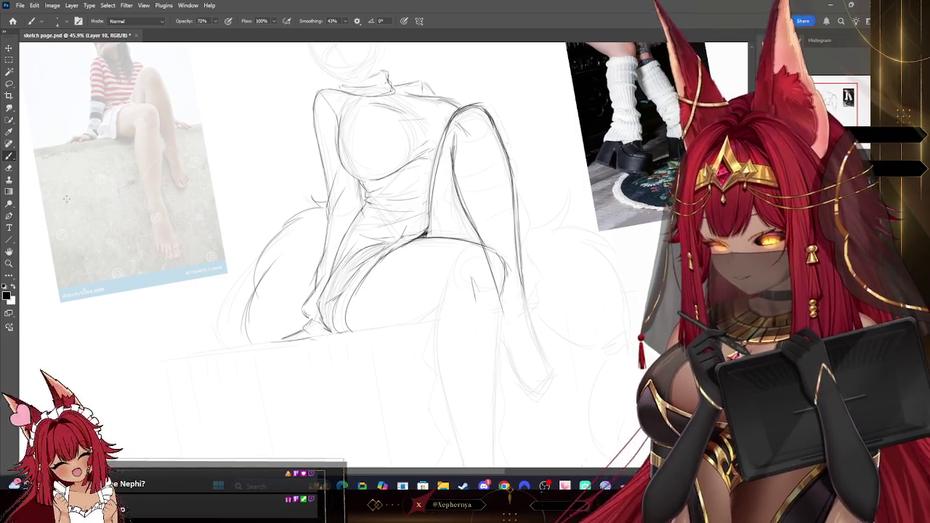
key(e)
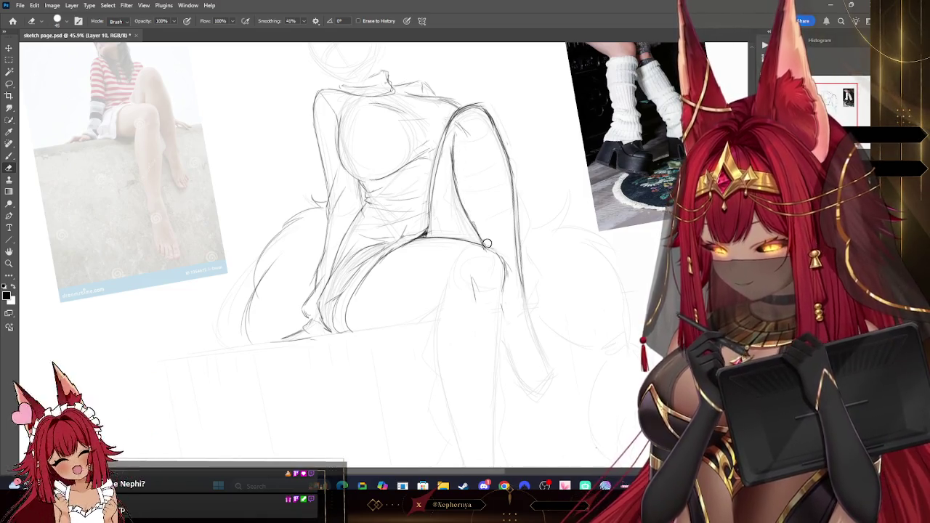
drag(450, 135, 453, 196)
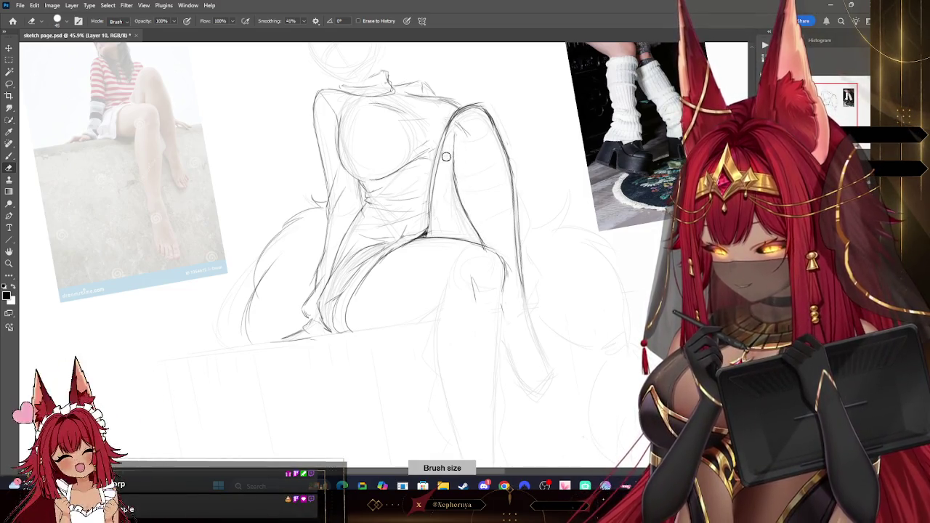
key(bracketleft)
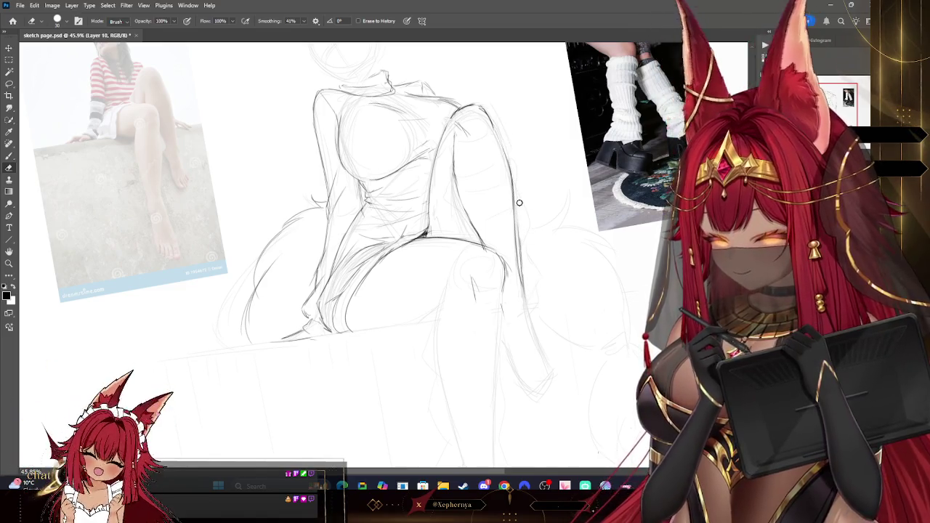
key(b)
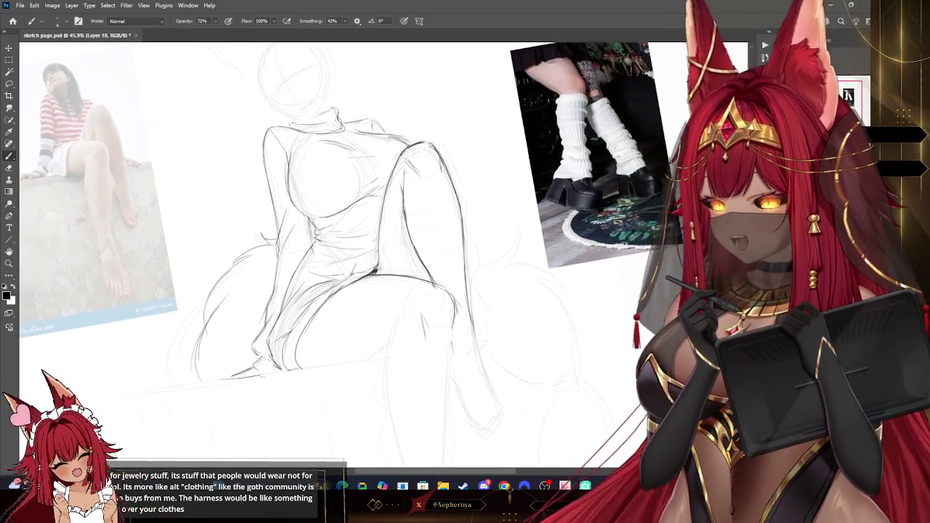
Draw and clean up a ribbed leg-warmer cuff band across the raised leg's shin, below the knee
drag(407, 218, 363, 240)
drag(450, 222, 443, 222)
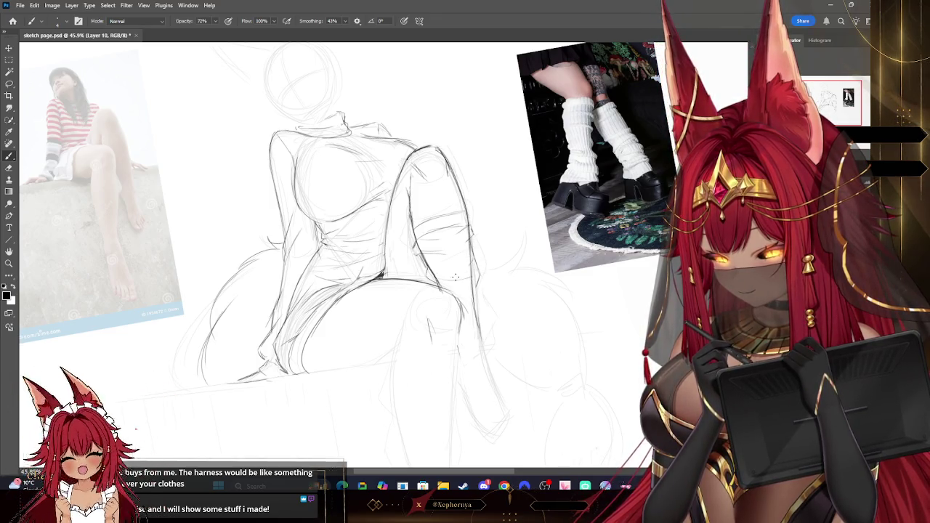
key(e)
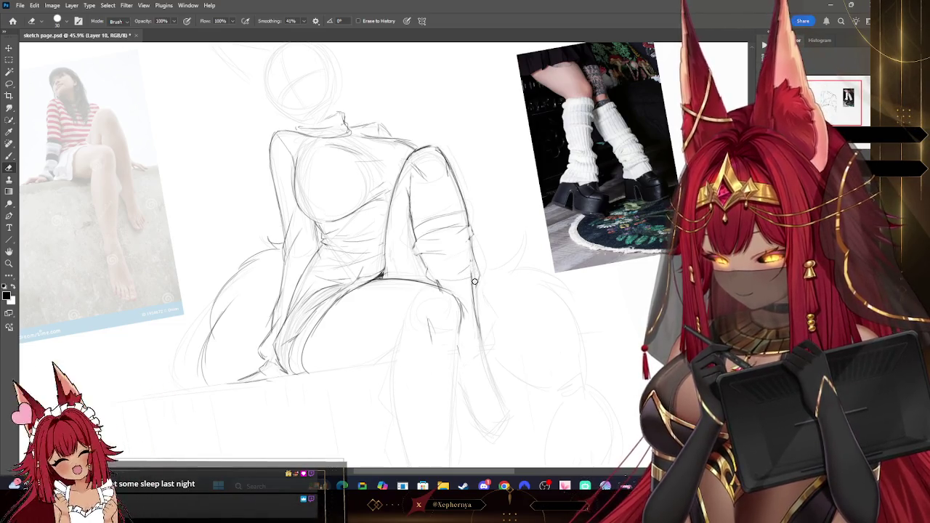
drag(499, 245, 494, 251)
drag(363, 254, 374, 269)
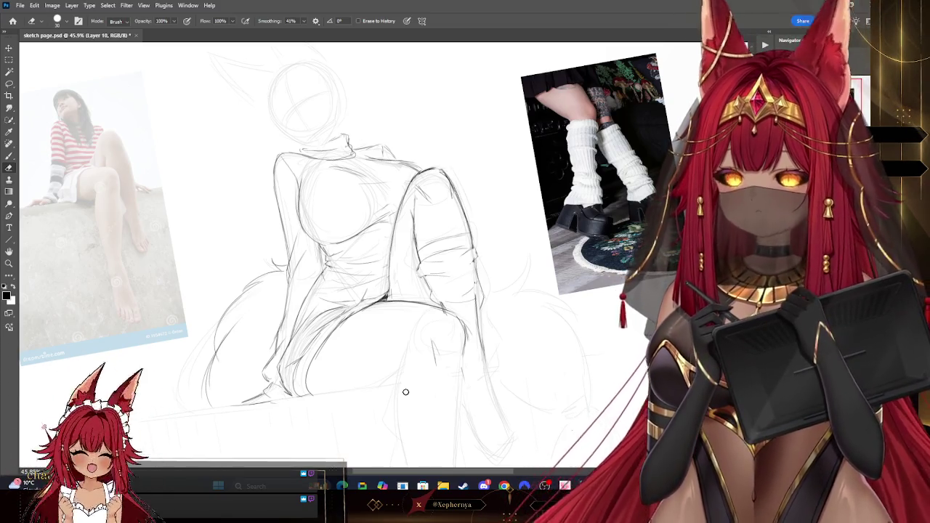
drag(406, 392, 401, 363)
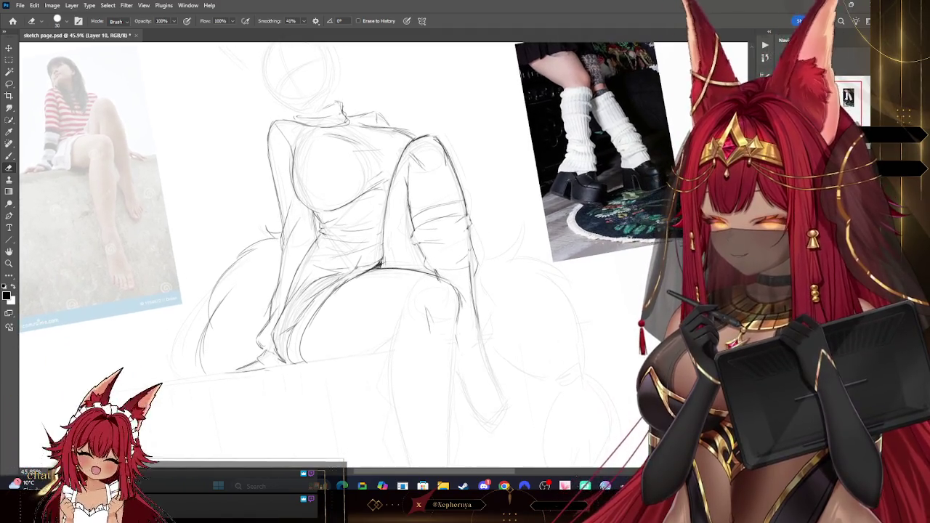
key(b)
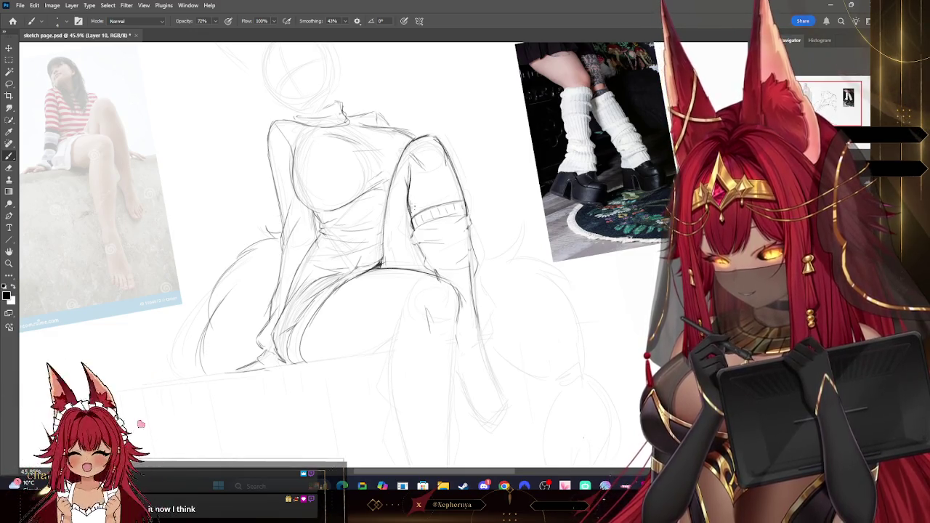
click(9, 168)
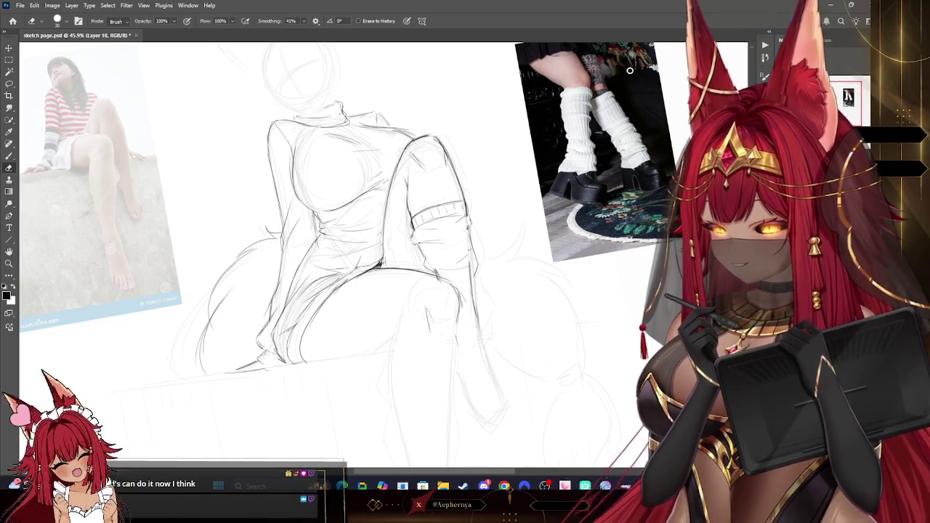
click(8, 263)
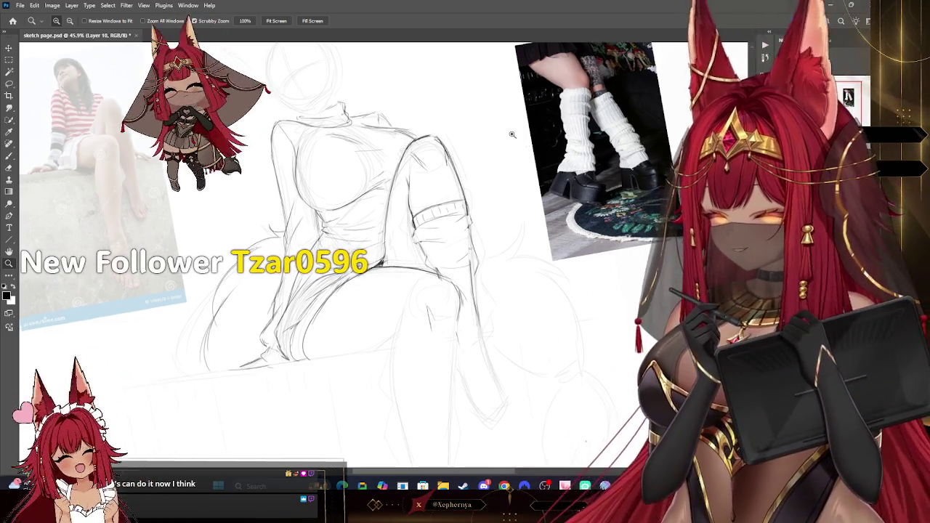
Reframe the legs and erase stray lines around the raised shin and the seated thigh
scroll(555, 238, down, 5)
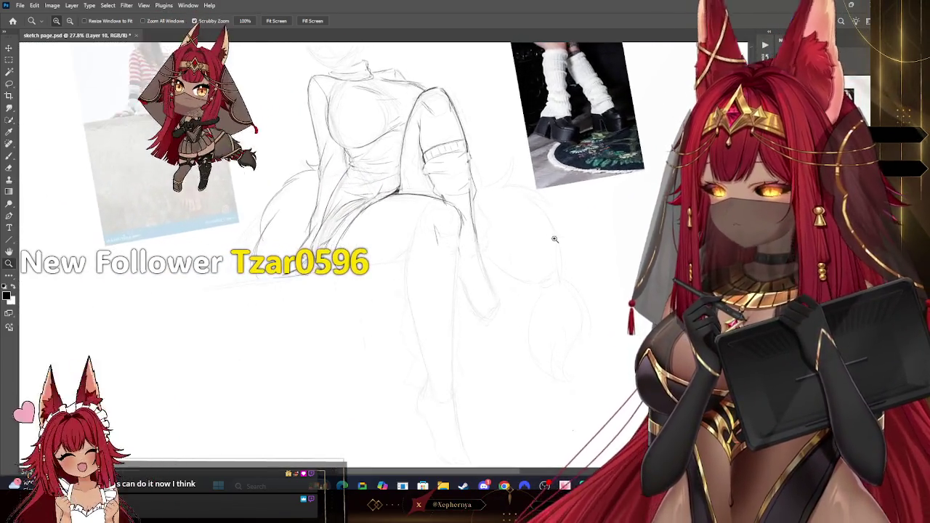
scroll(555, 239, up, 2)
scroll(533, 269, up, 2)
click(9, 156)
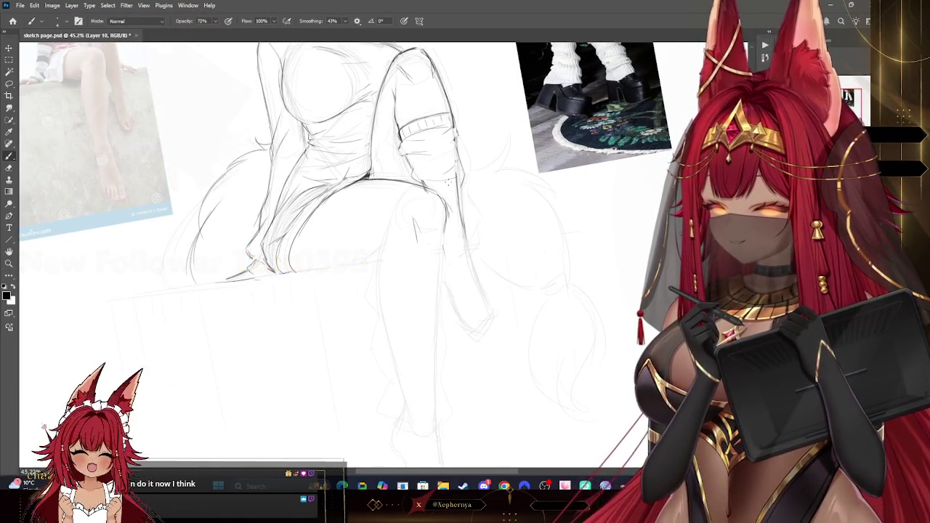
click(8, 168)
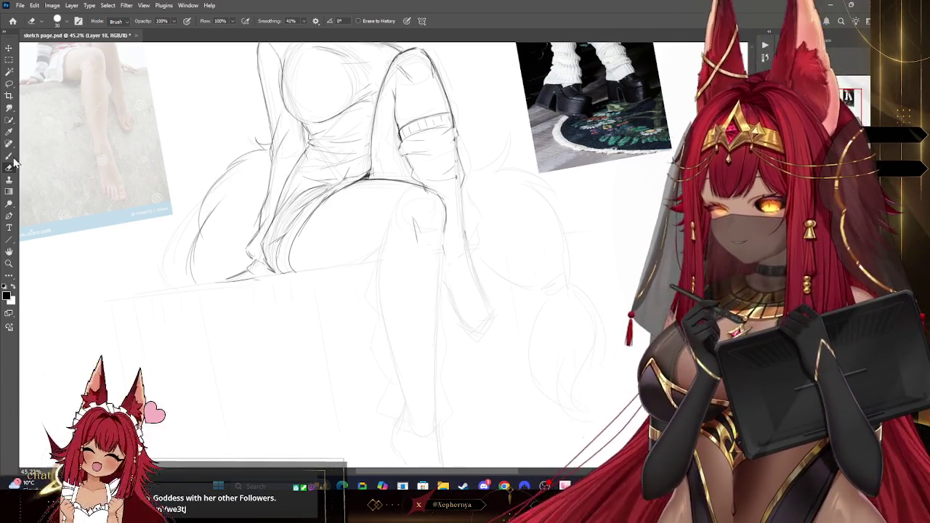
Redraw the raised leg's leg-warmer cuff and knee as clean, dark brush outlines
click(10, 156)
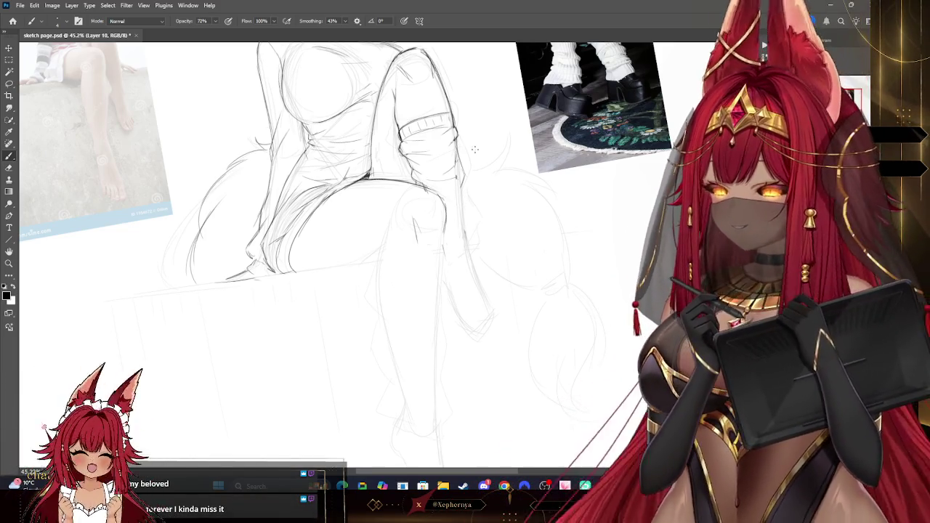
Extend the raised leg's warmer to the ankle with bunched folds, erasing stray construction lines
drag(469, 173, 488, 253)
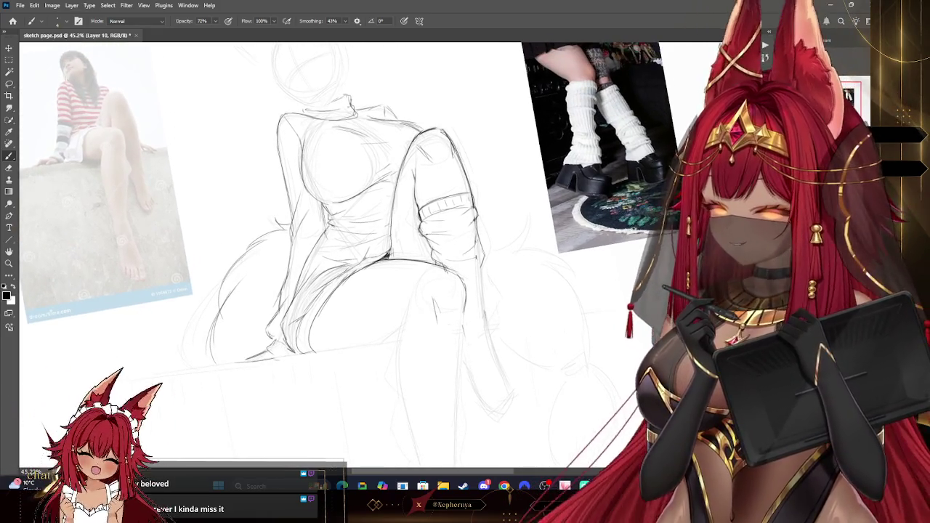
drag(570, 43, 573, 63)
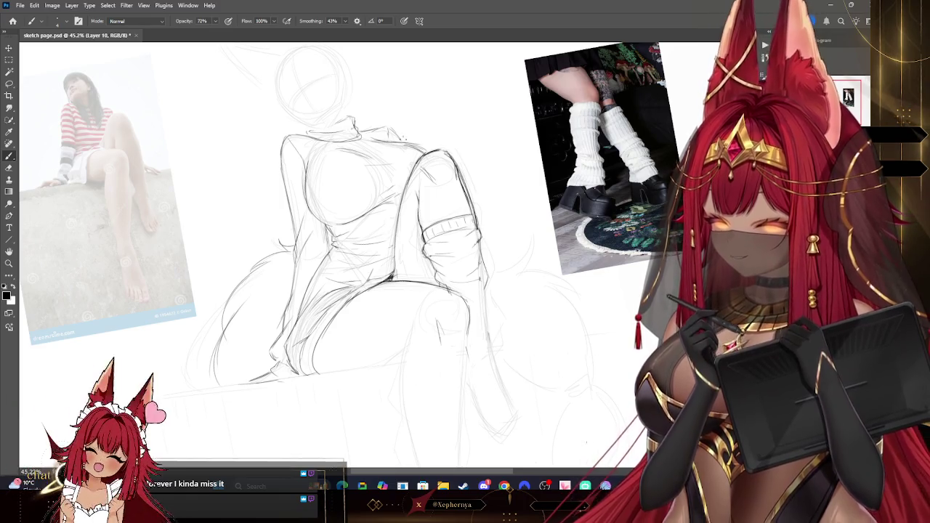
click(8, 168)
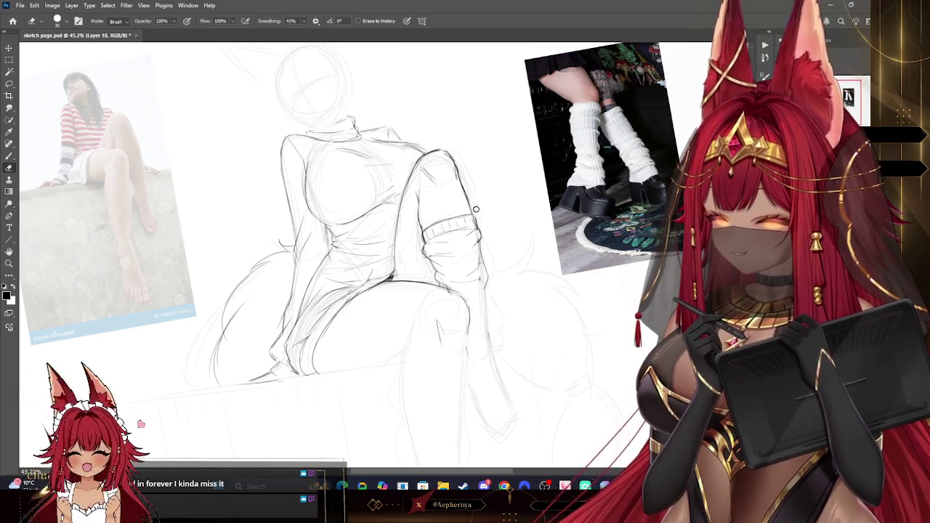
click(8, 156)
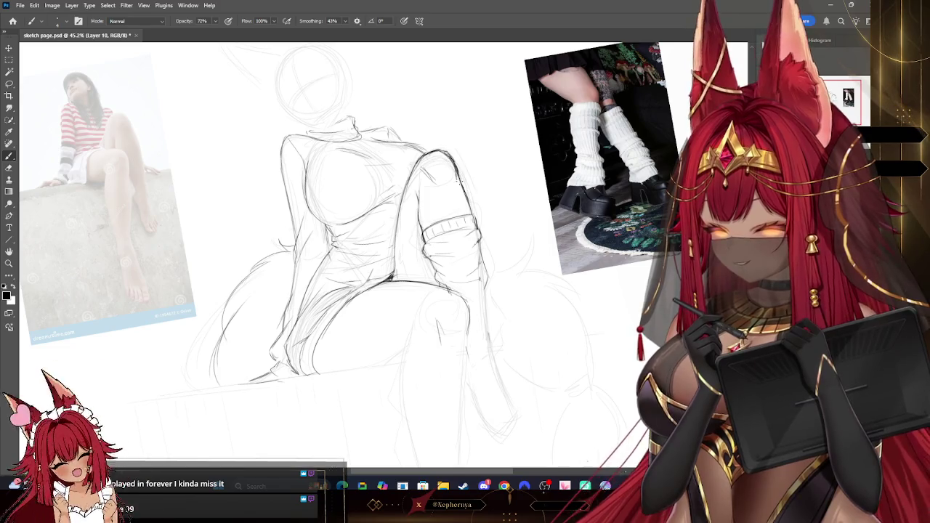
click(9, 168)
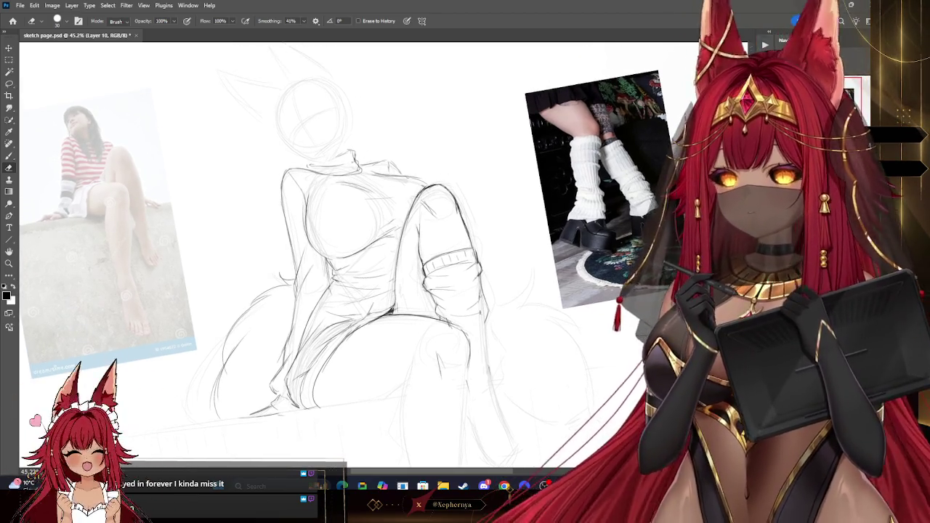
scroll(472, 254, down, 1)
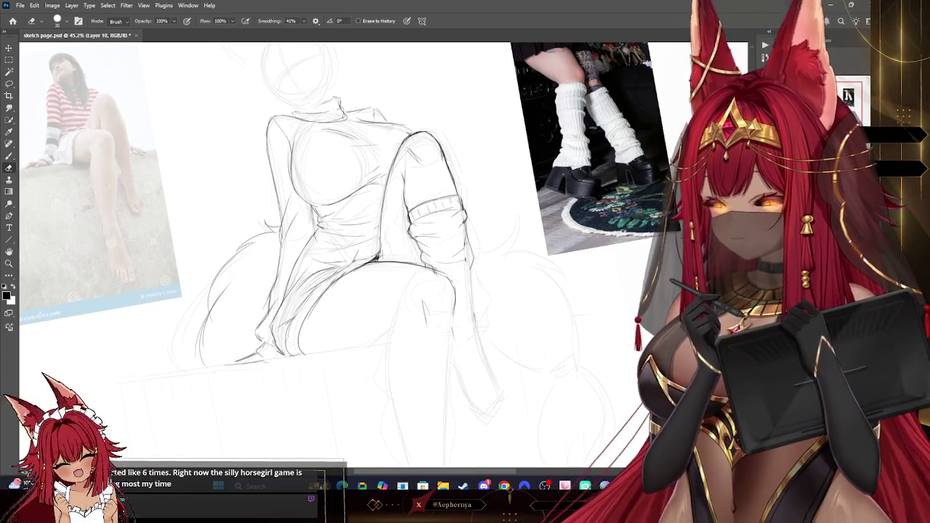
Zoom out to frame the lowered leg, then outline its thigh along the ledge and begin the knee
key(z)
drag(683, 117, 392, 458)
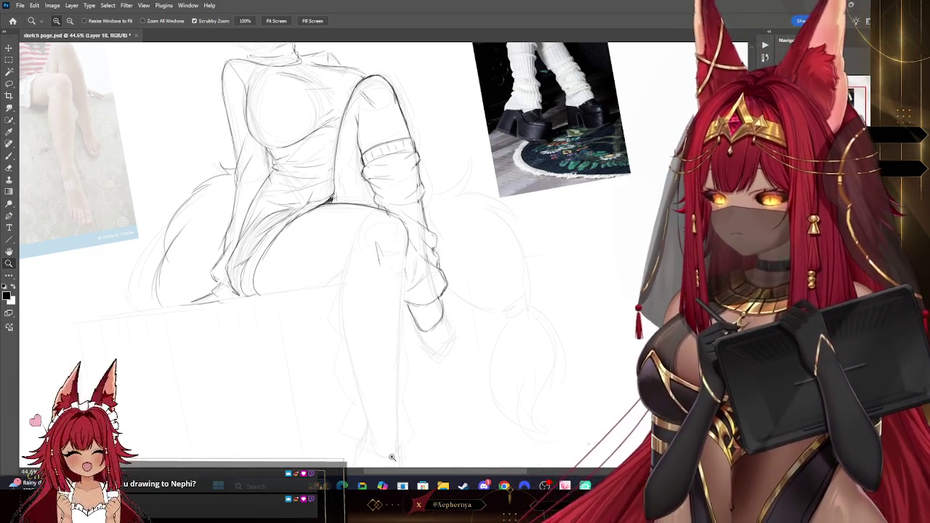
drag(327, 218, 439, 207)
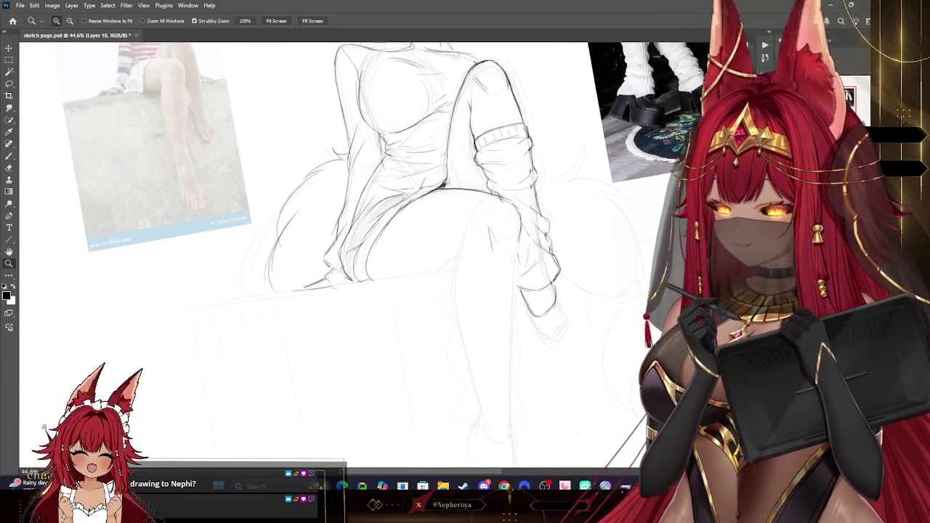
drag(332, 311, 292, 329)
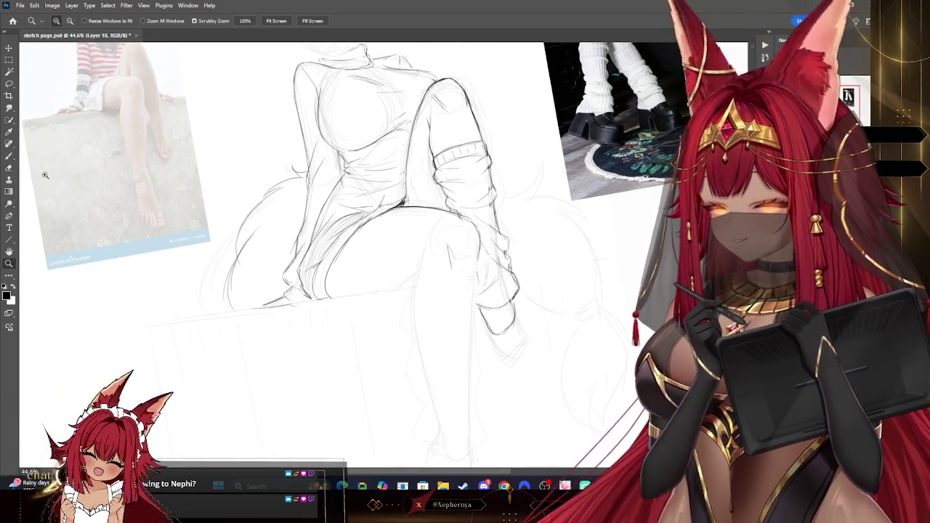
click(8, 157)
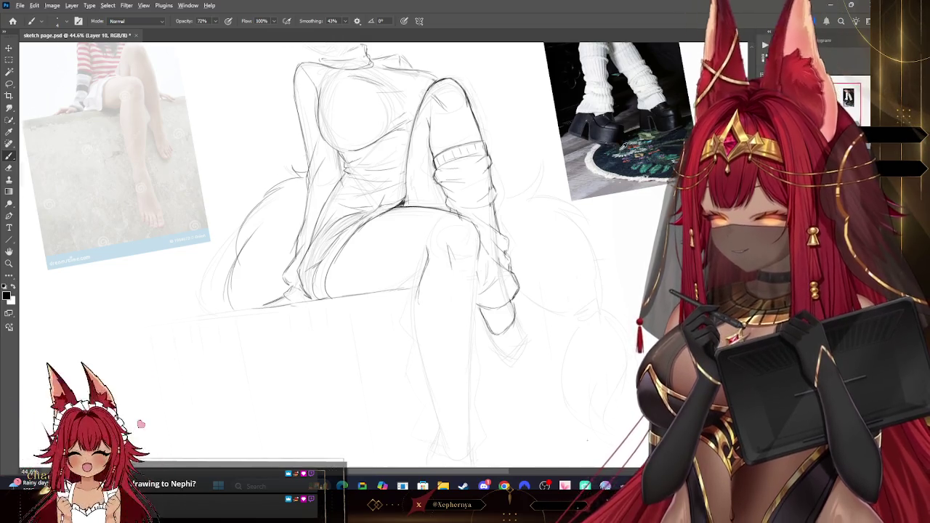
Refine the hanging leg's knee at rotated view angles, erase stray lines, and restore the upright view
drag(621, 145, 620, 150)
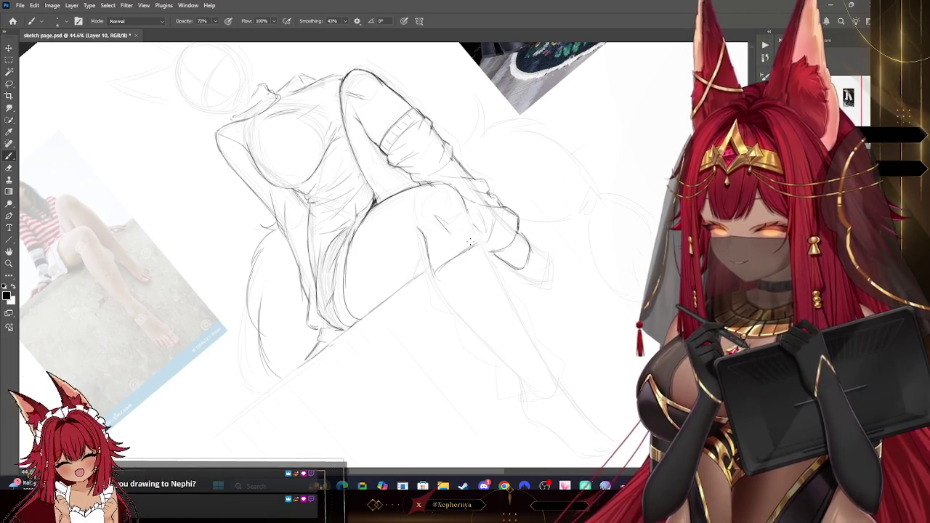
drag(409, 206, 345, 243)
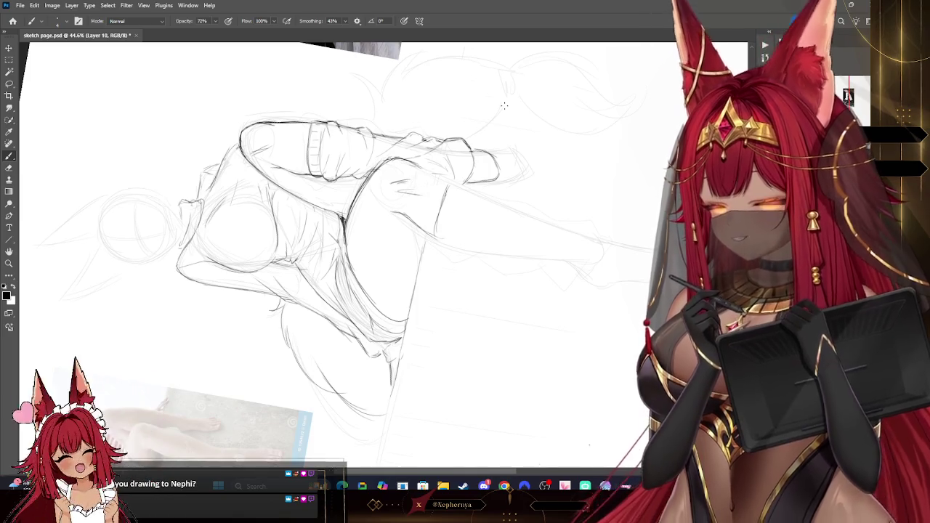
drag(422, 187, 503, 105)
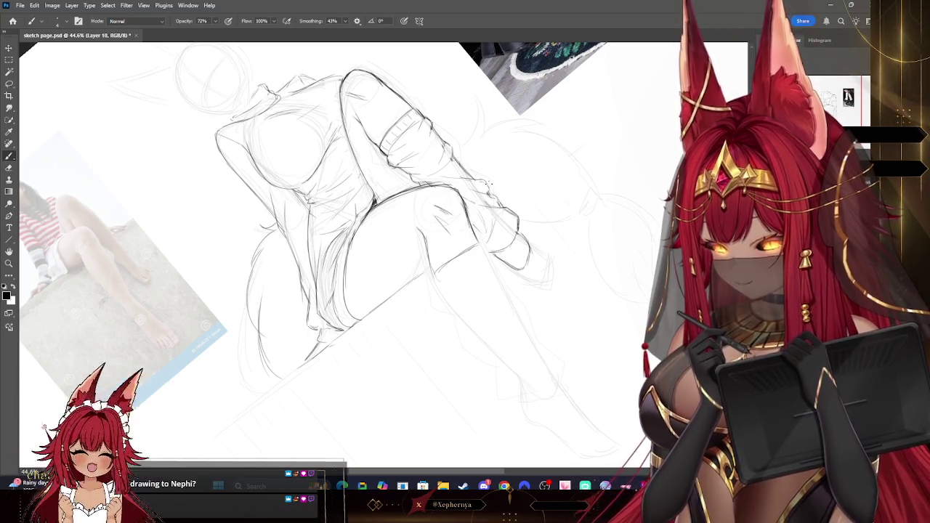
drag(591, 145, 360, 209)
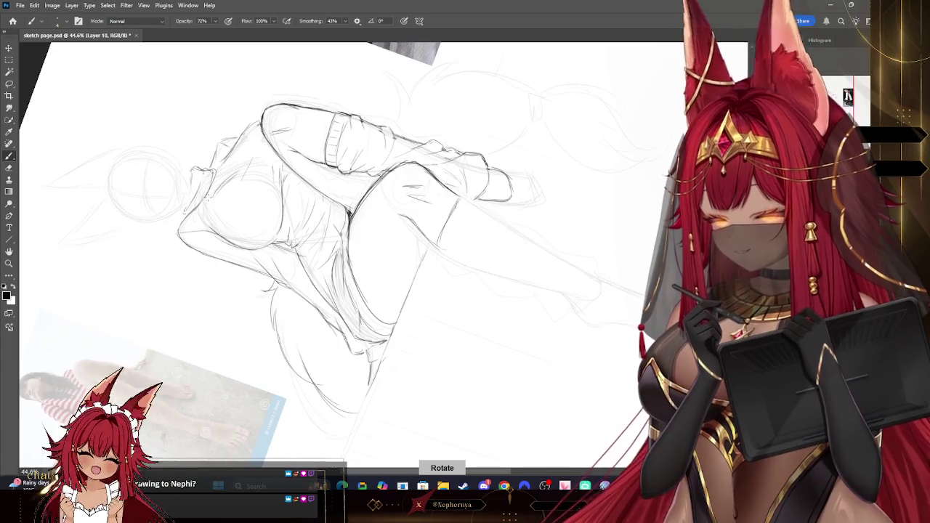
key(e)
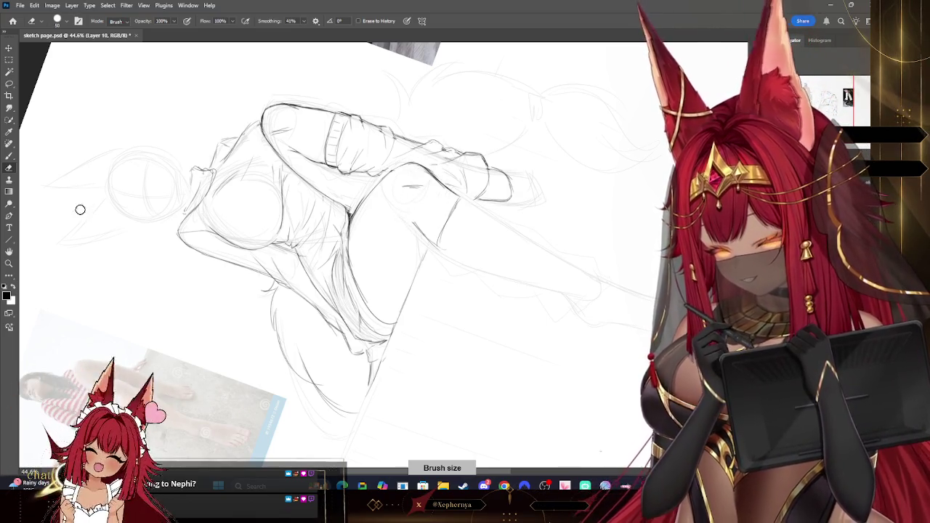
click(8, 156)
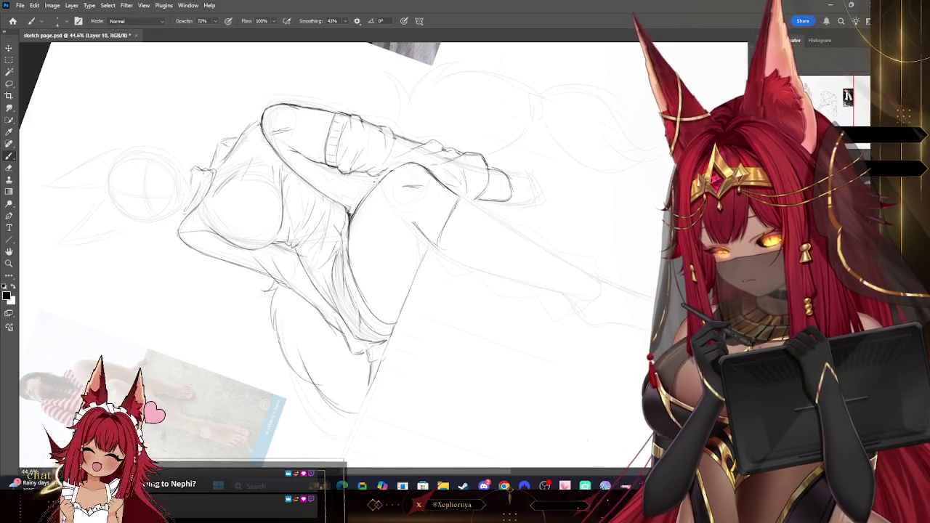
drag(390, 180, 419, 156)
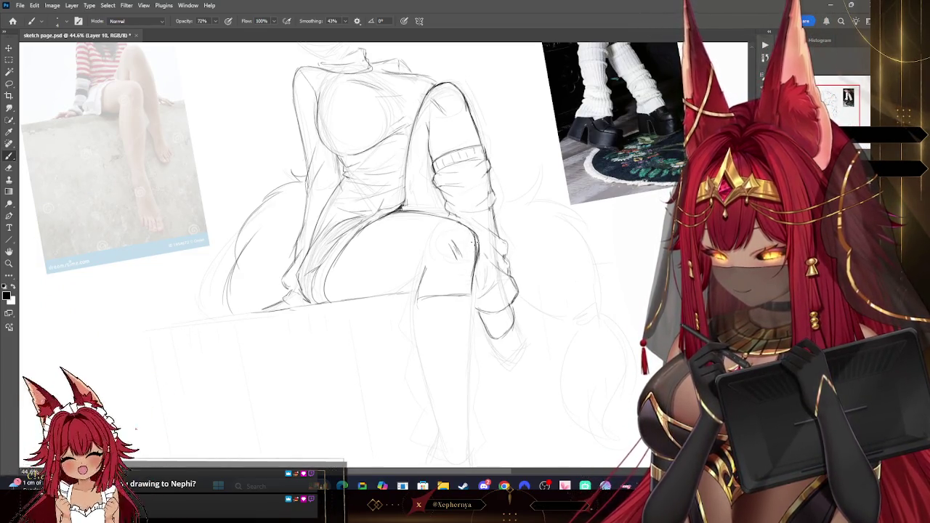
Erase with a smaller eraser around the dangling leg, then draw a cuff band below its knee
key(e)
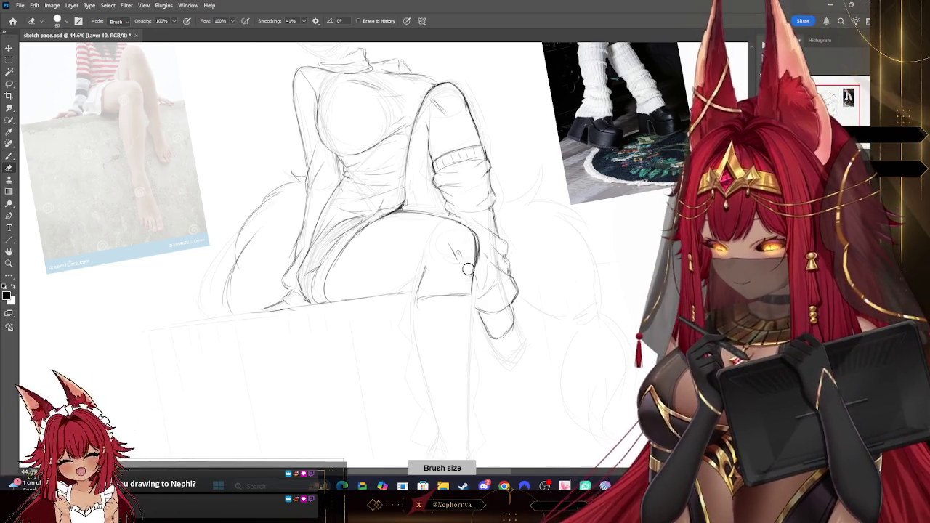
key(bracketleft)
key(bracketleft)
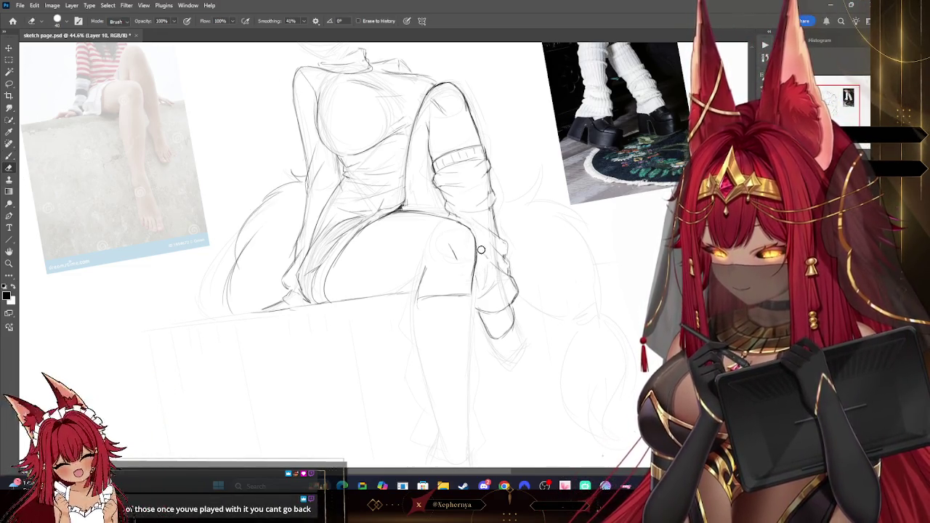
mouse_move(364, 255)
mouse_down()
mouse_move(341, 236)
mouse_move(349, 232)
mouse_move(342, 277)
mouse_move(392, 233)
mouse_move(363, 255)
mouse_move(385, 239)
mouse_up()
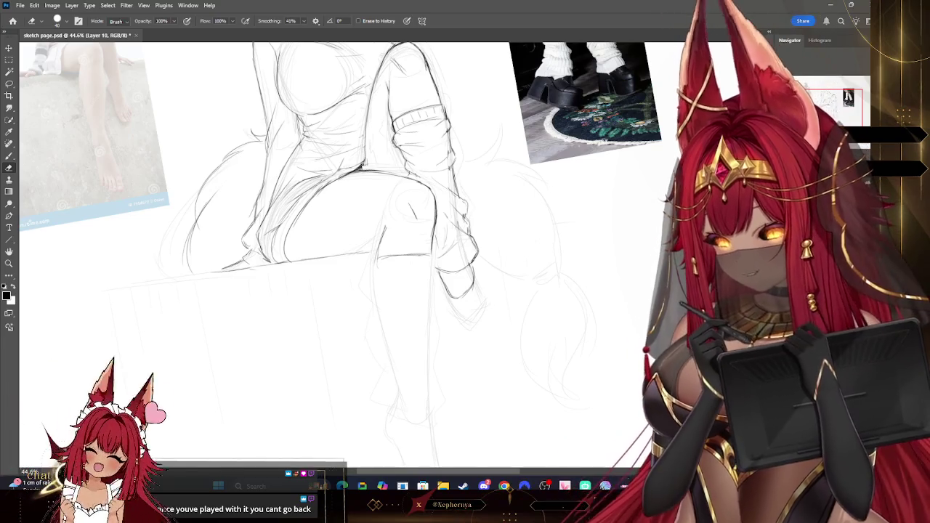
scroll(454, 164, down, 1)
scroll(453, 165, down, 1)
scroll(454, 165, down, 1)
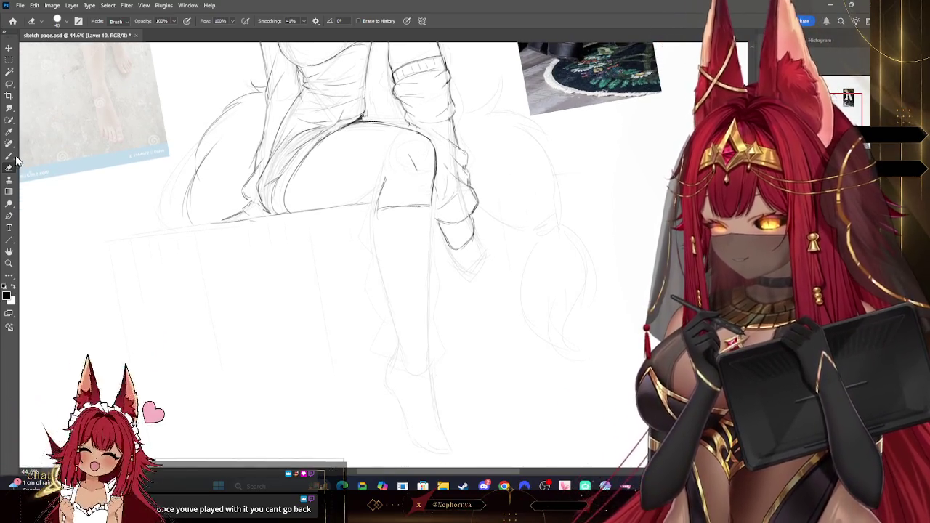
click(8, 155)
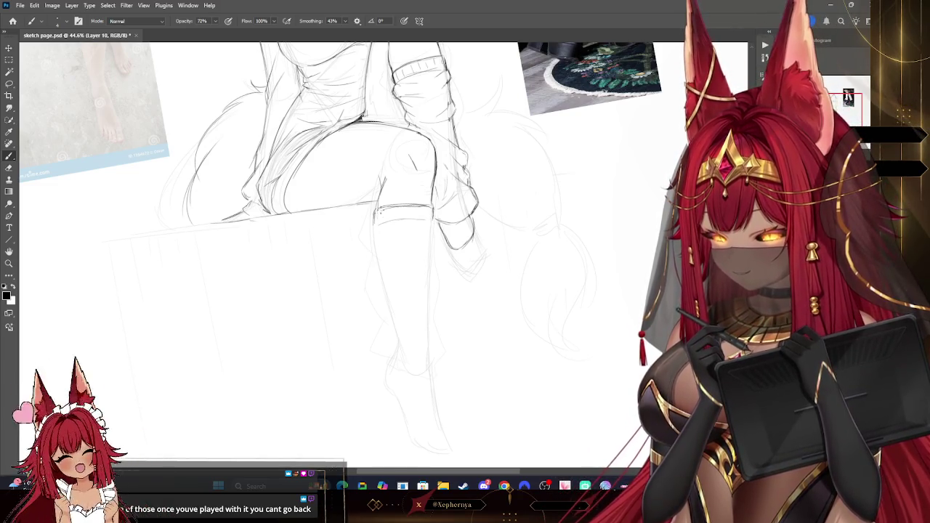
mouse_move(364, 218)
mouse_down()
mouse_move(429, 356)
mouse_move(465, 345)
mouse_up()
mouse_move(309, 369)
mouse_down()
mouse_move(368, 318)
mouse_move(438, 315)
mouse_move(381, 332)
mouse_up()
click(9, 263)
mouse_move(502, 248)
mouse_down()
mouse_move(539, 259)
mouse_move(498, 205)
mouse_up()
mouse_move(324, 195)
mouse_down()
mouse_move(380, 204)
mouse_move(353, 208)
mouse_move(565, 197)
mouse_up()
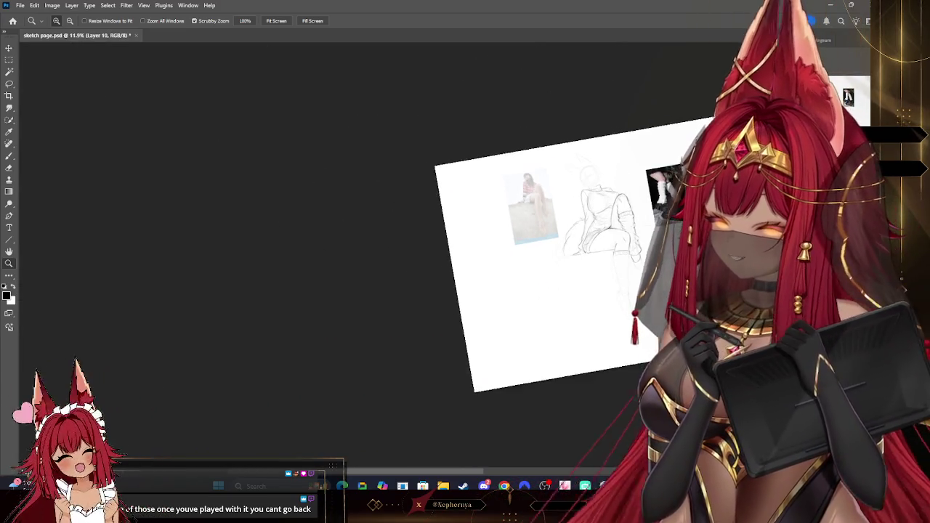
drag(682, 246, 734, 243)
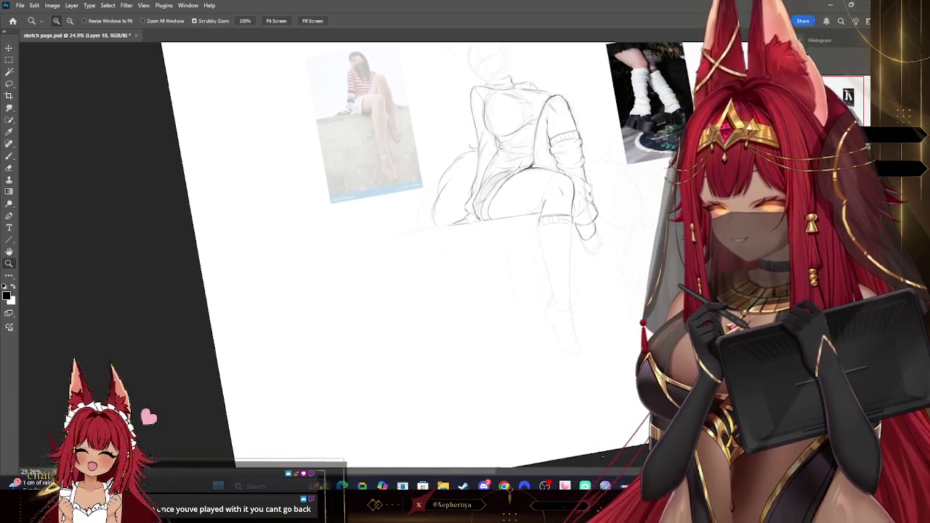
drag(625, 211, 654, 210)
click(8, 155)
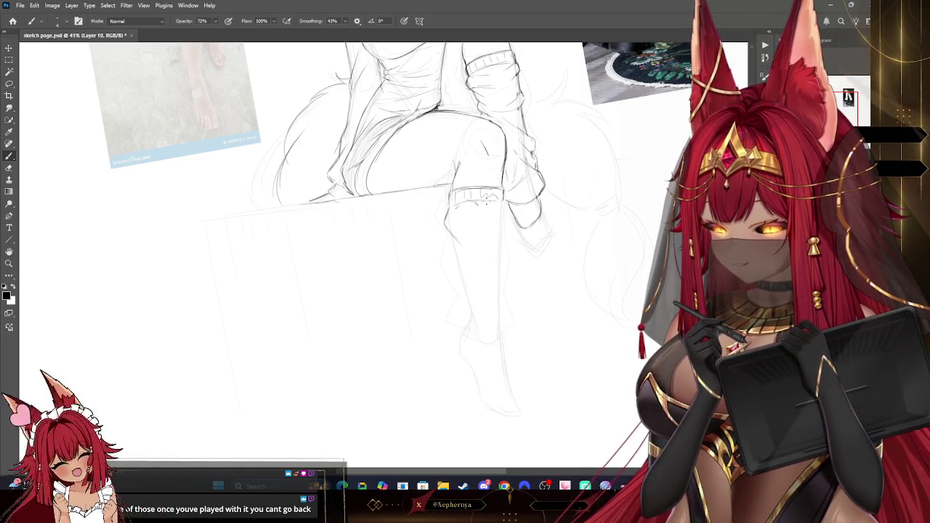
Begin the bunched leg warmer beneath the dangling leg's cuff at a zoomed, tilted view
scroll(347, 254, down, 3)
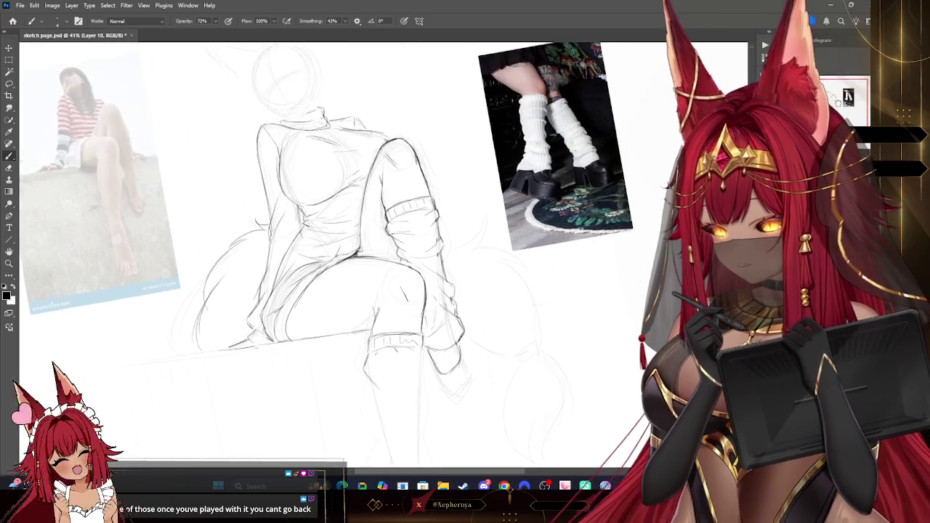
scroll(347, 255, up, 3)
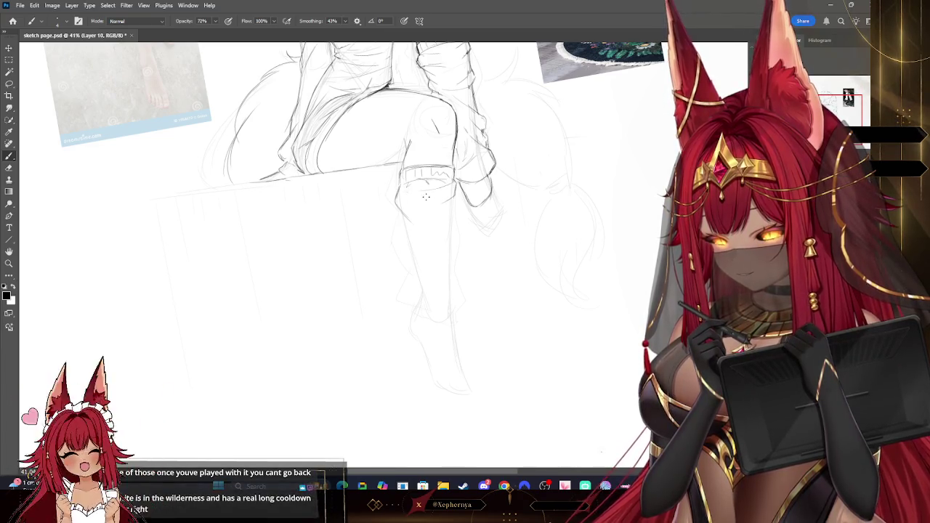
scroll(347, 254, up, 3)
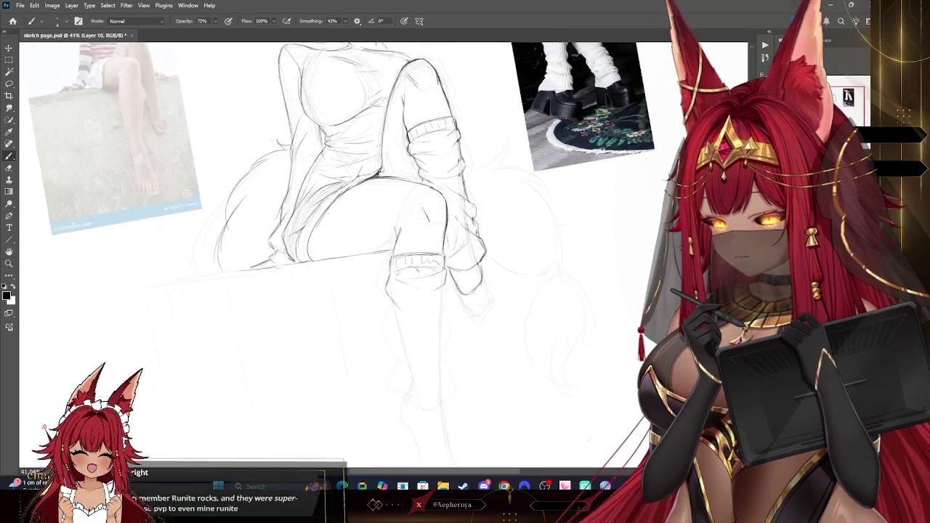
scroll(347, 254, up, 1)
scroll(347, 255, up, 2)
drag(347, 254, 335, 246)
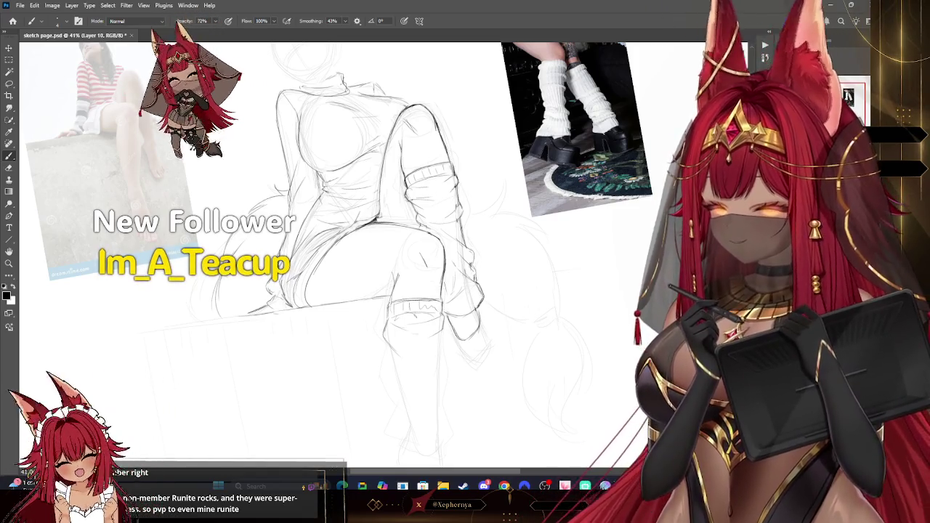
scroll(341, 240, down, 2)
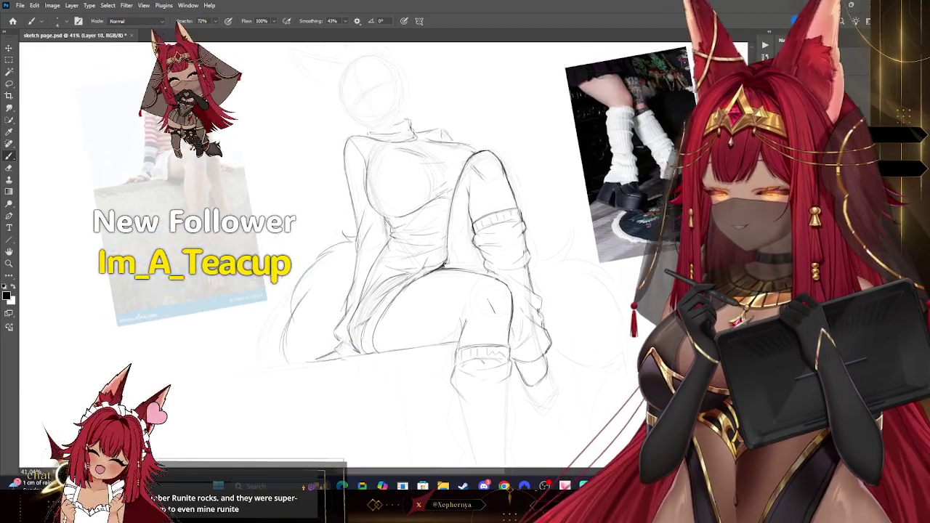
mouse_move(342, 240)
mouse_down()
mouse_move(451, 345)
mouse_move(440, 367)
mouse_up()
scroll(465, 255, down, 2)
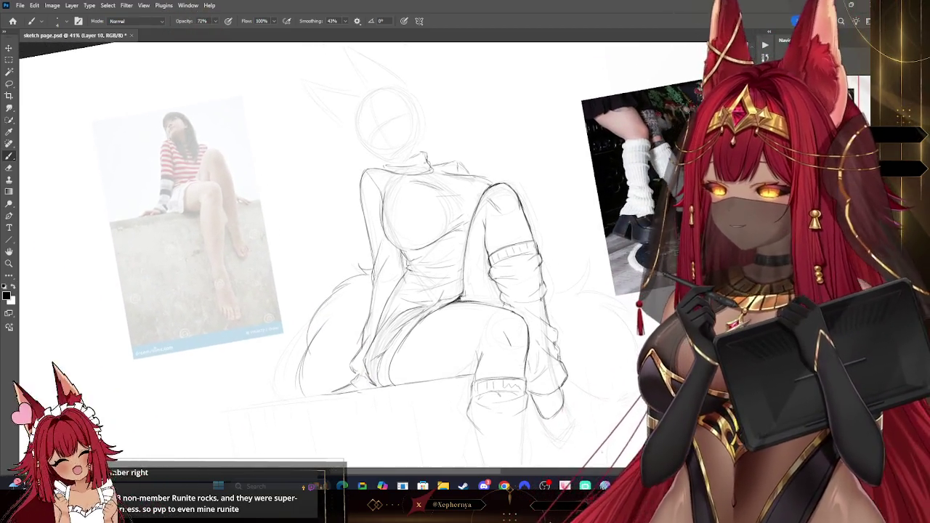
key(Escape)
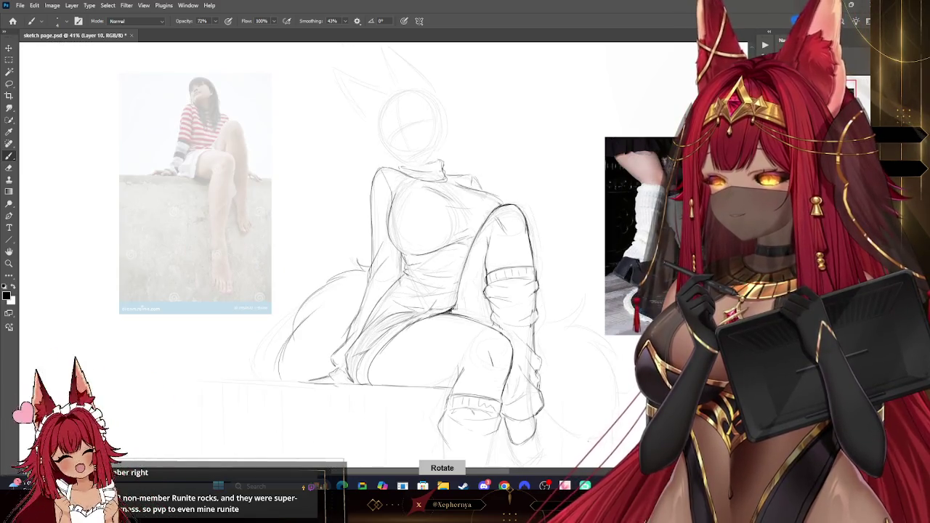
Extend the slouchy leg warmer further down the dangling lower leg toward the ankle
drag(628, 351, 602, 104)
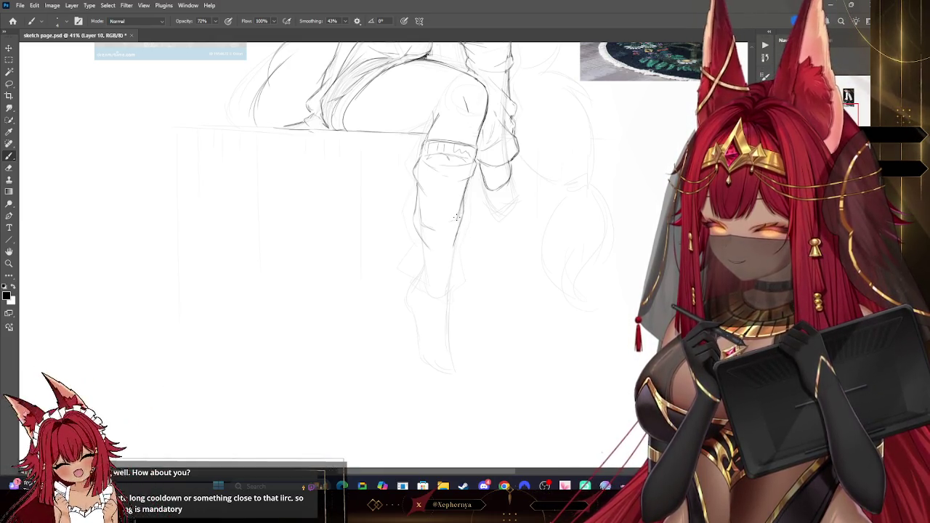
drag(464, 207, 428, 336)
drag(374, 283, 369, 278)
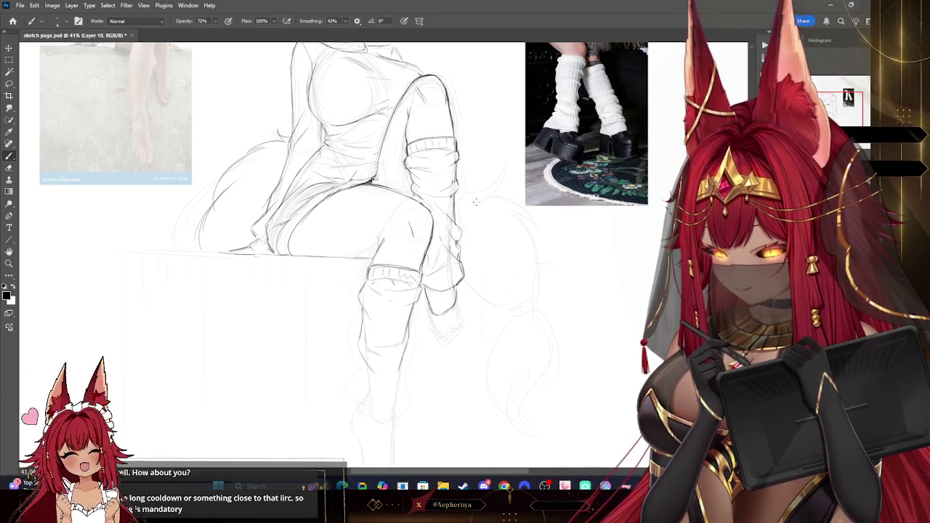
mouse_move(460, 215)
mouse_down()
mouse_move(450, 265)
mouse_move(455, 165)
mouse_up()
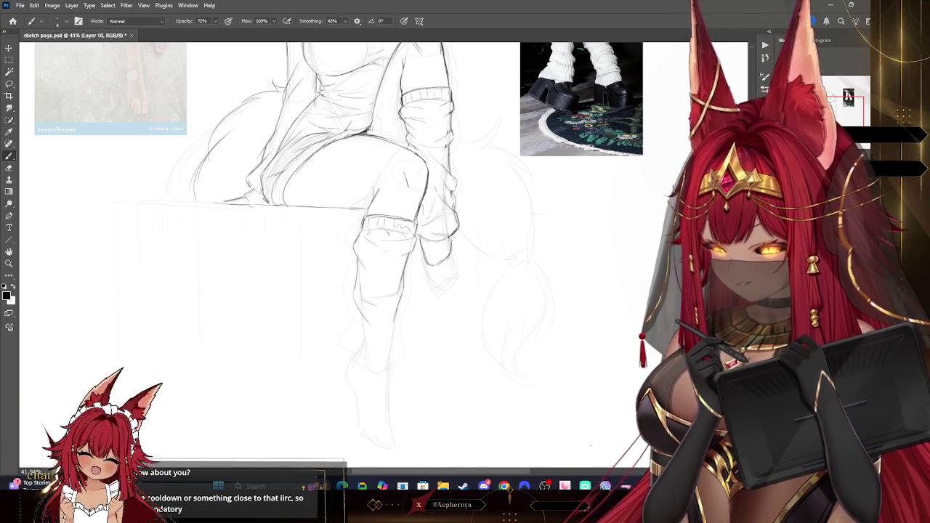
mouse_move(327, 218)
mouse_down()
mouse_move(337, 269)
mouse_move(278, 318)
mouse_up()
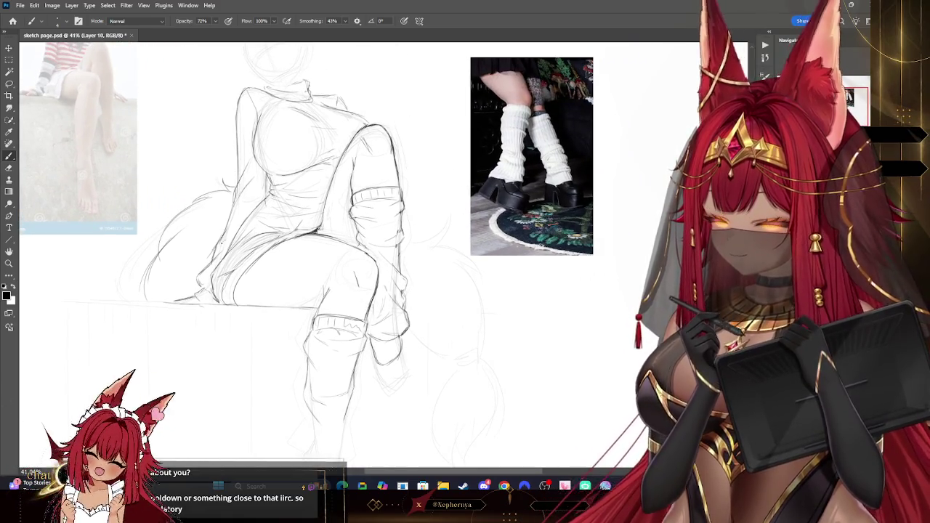
Zoom into the leg-warmer reference photo, then add matching fold lines to the dangling leg's warmer
key(z)
drag(560, 117, 607, 141)
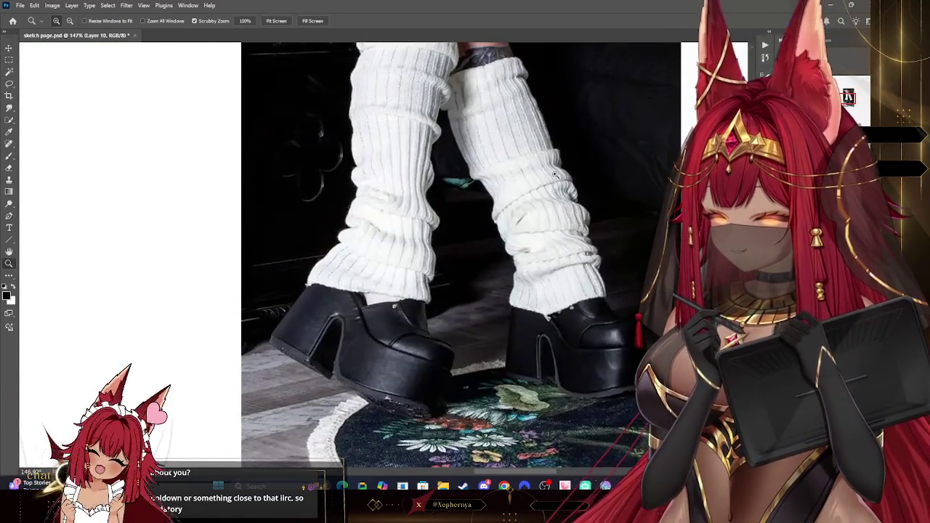
mouse_move(560, 193)
mouse_down()
mouse_move(597, 186)
mouse_move(474, 300)
mouse_move(507, 256)
mouse_up()
click(10, 157)
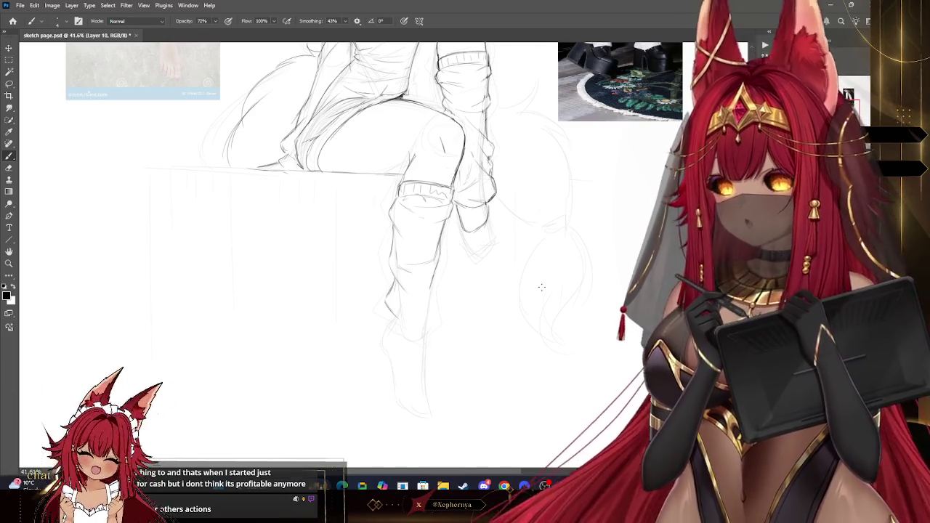
mouse_move(421, 85)
mouse_down()
mouse_move(439, 164)
mouse_move(397, 184)
mouse_move(385, 205)
mouse_up()
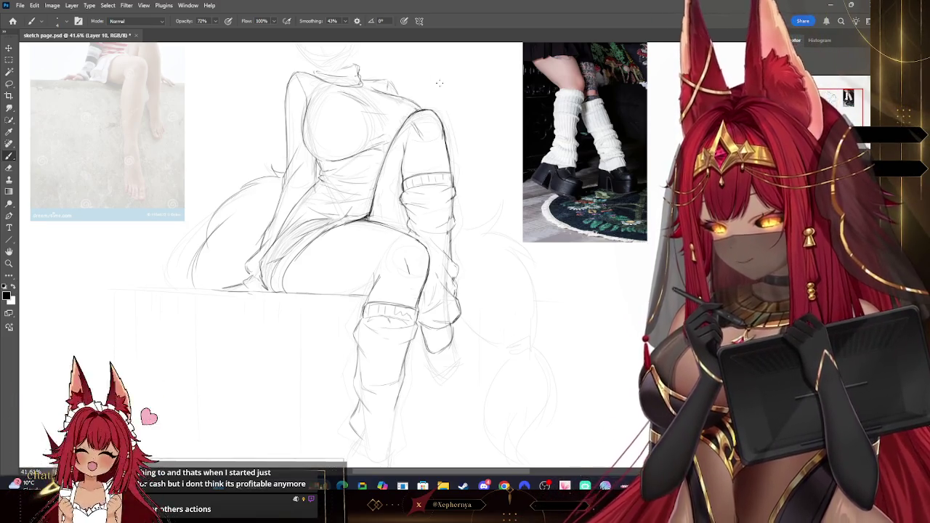
drag(436, 89, 430, 124)
drag(663, 46, 678, 71)
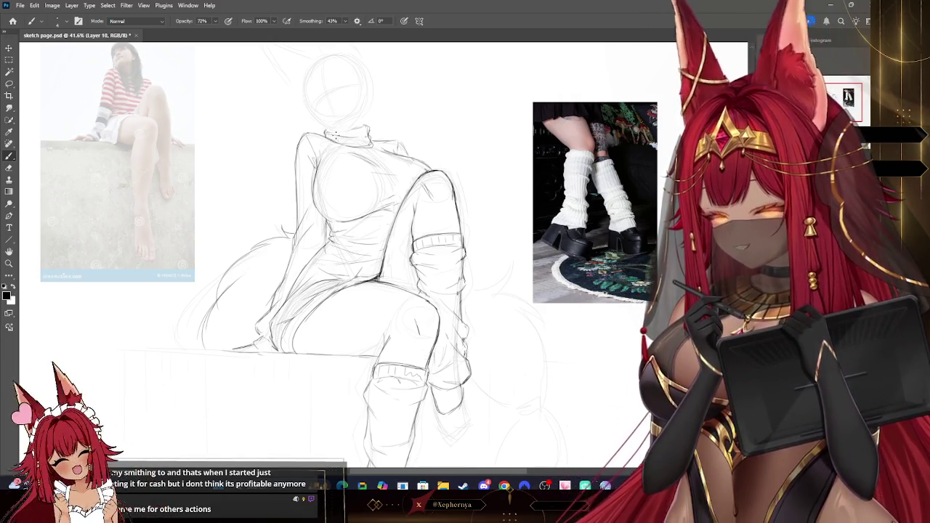
drag(325, 131, 330, 105)
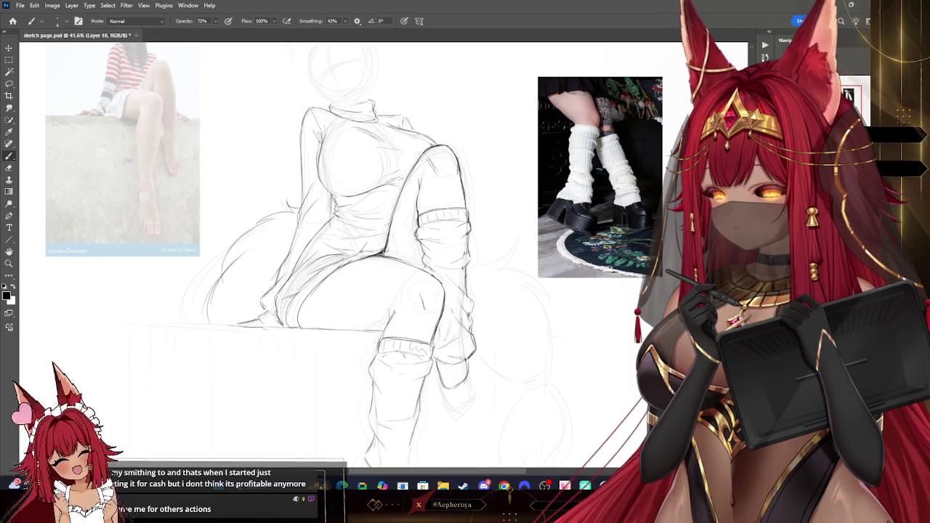
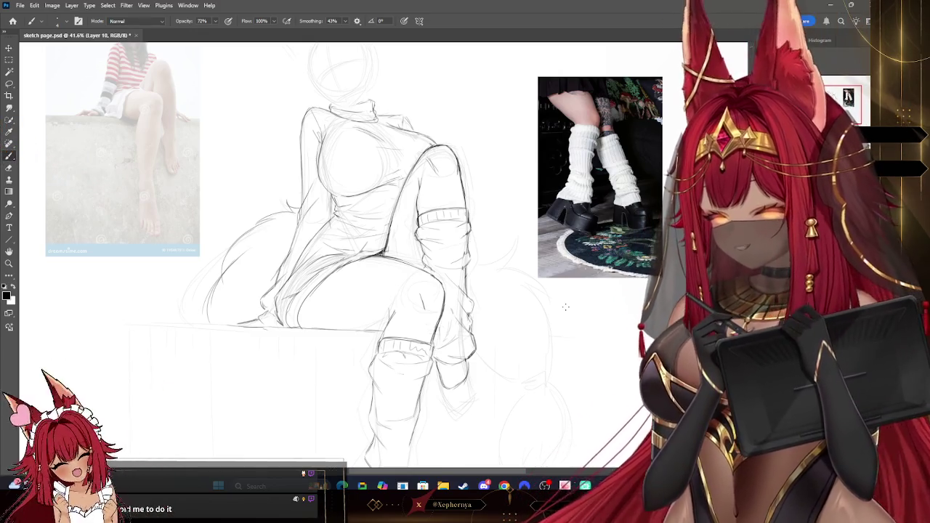
Pan the view down to the dangling lower leg and foot, then back toward the torso
drag(363, 255, 398, 269)
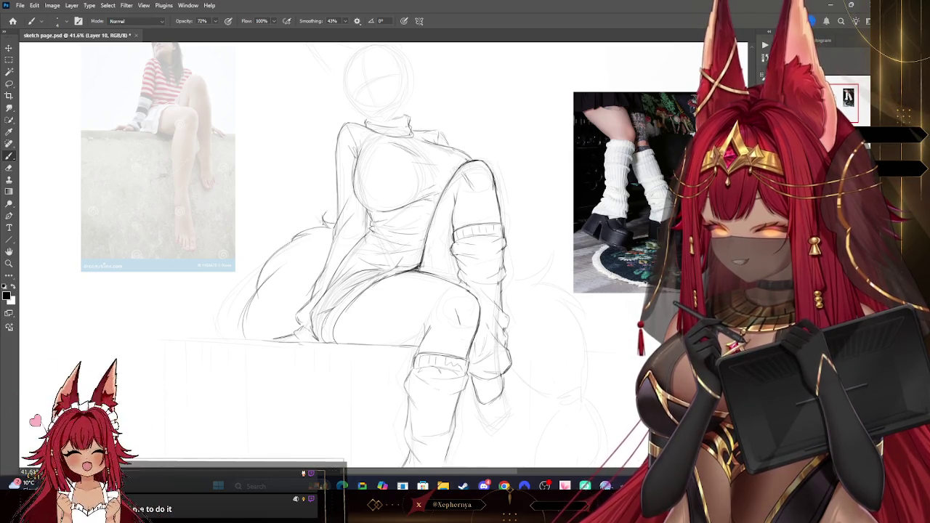
drag(436, 291, 396, 178)
drag(374, 257, 380, 256)
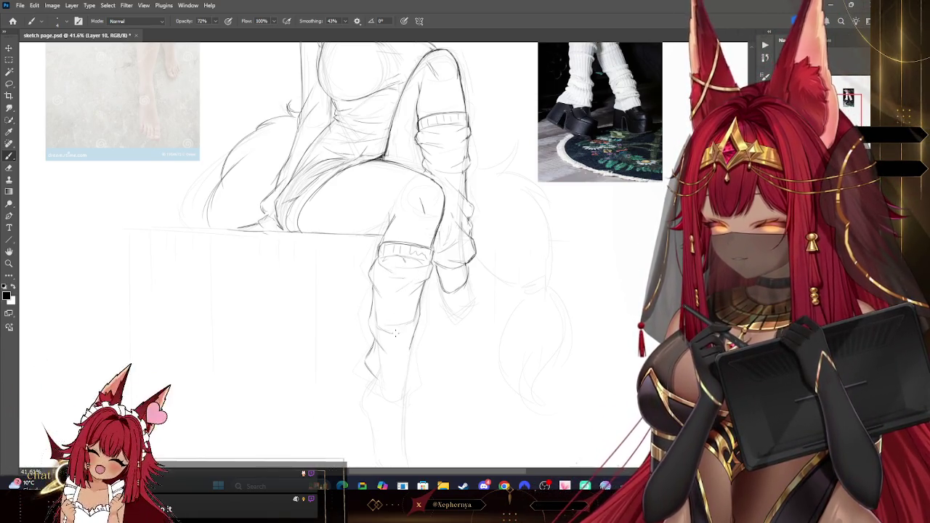
drag(411, 329, 396, 267)
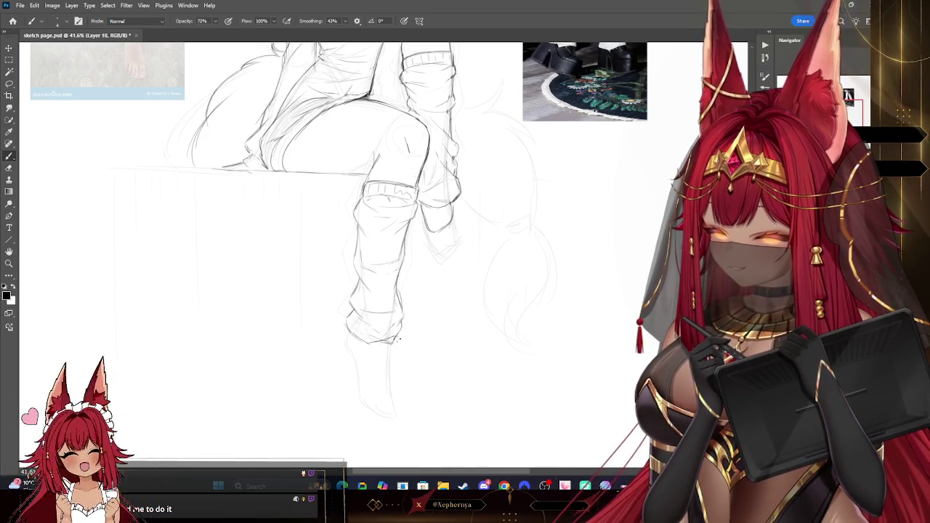
mouse_move(535, 155)
mouse_down()
mouse_move(514, 307)
mouse_move(520, 272)
mouse_up()
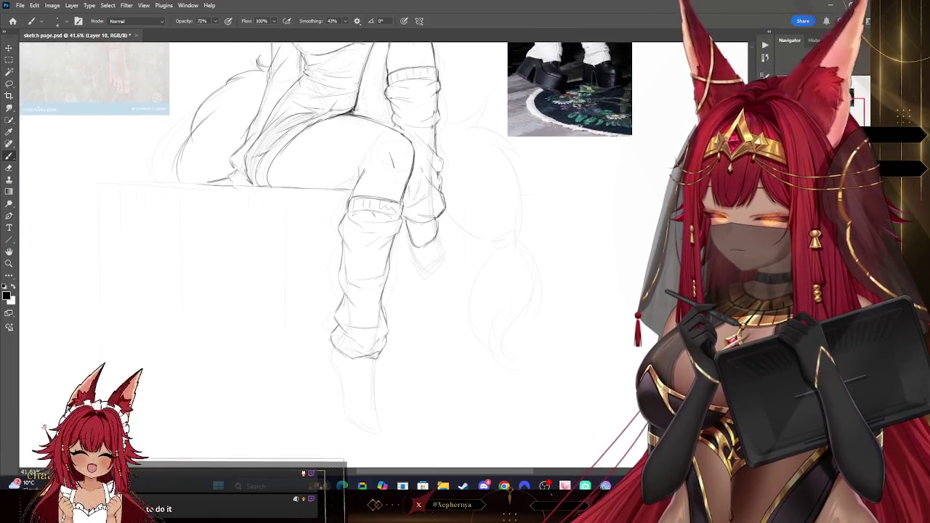
Darken the pencil line along the dangling lower leg and switch to a small eraser
drag(266, 411, 271, 313)
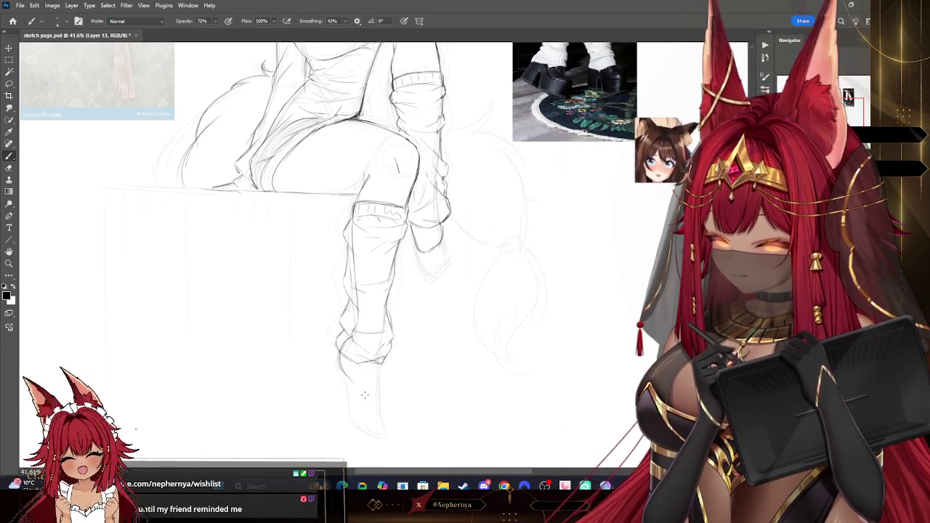
drag(346, 368, 361, 404)
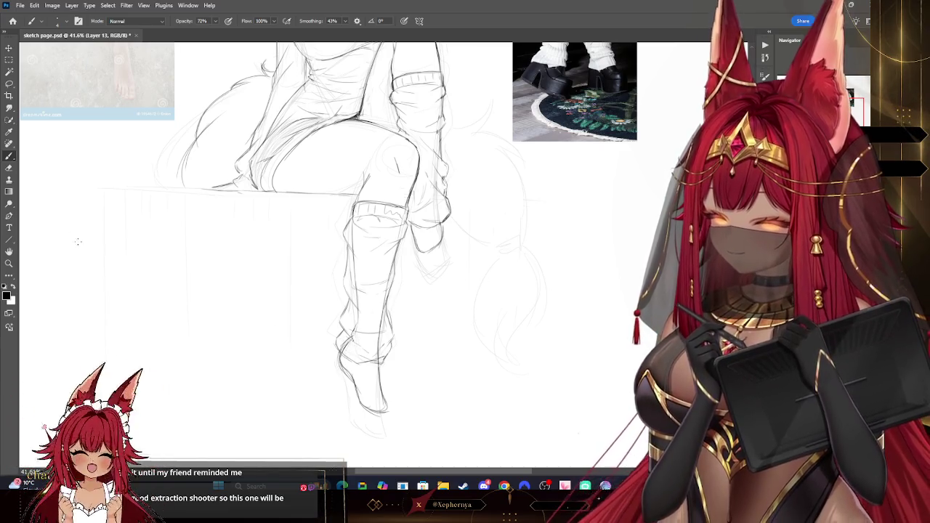
key(e)
key(bracketleft)
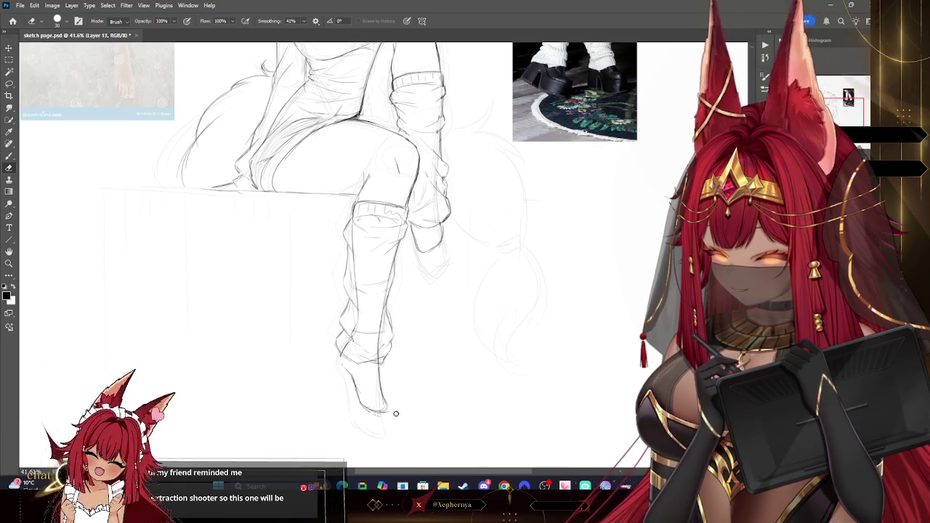
Enlarge the eraser to clean stray marks around the leg, then zoom out to the full page
key(bracketright)
scroll(352, 167, down, 2)
key(bracketright)
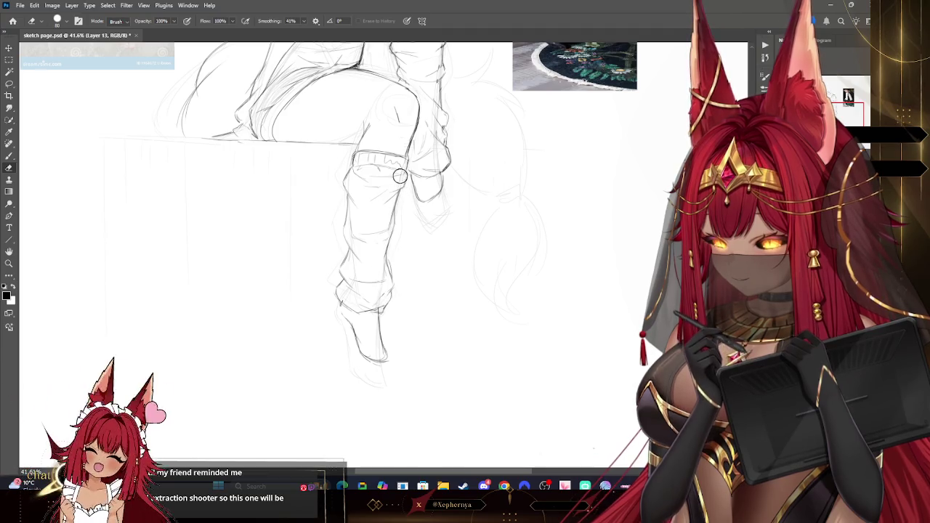
key(b)
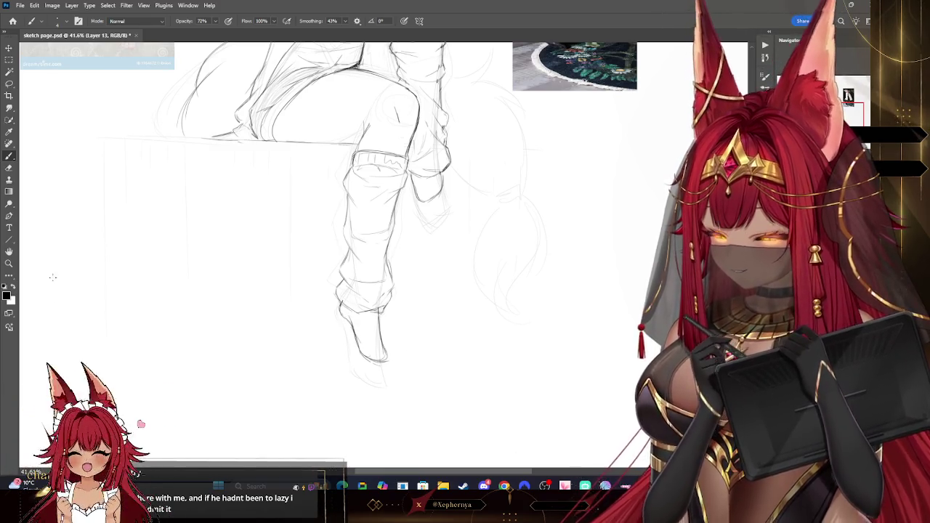
key(z)
key(ctrl+minus)
key(ctrl+minus)
key(ctrl+minus)
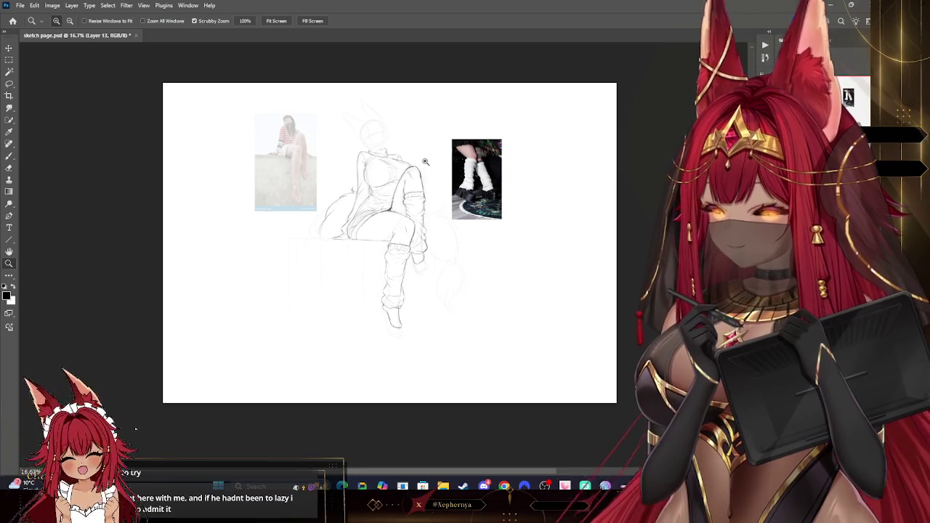
Zoom in and sketch firmer strokes over the lower foot
drag(426, 160, 447, 181)
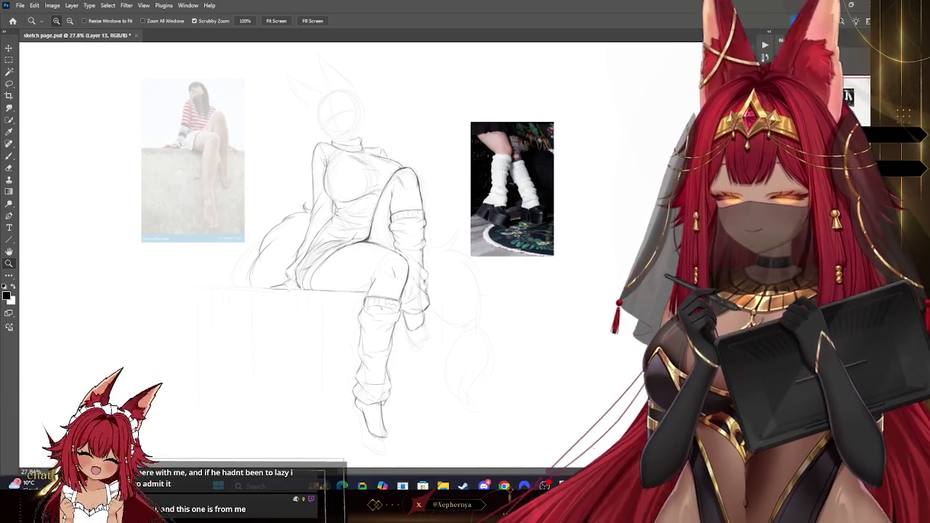
drag(364, 291, 394, 282)
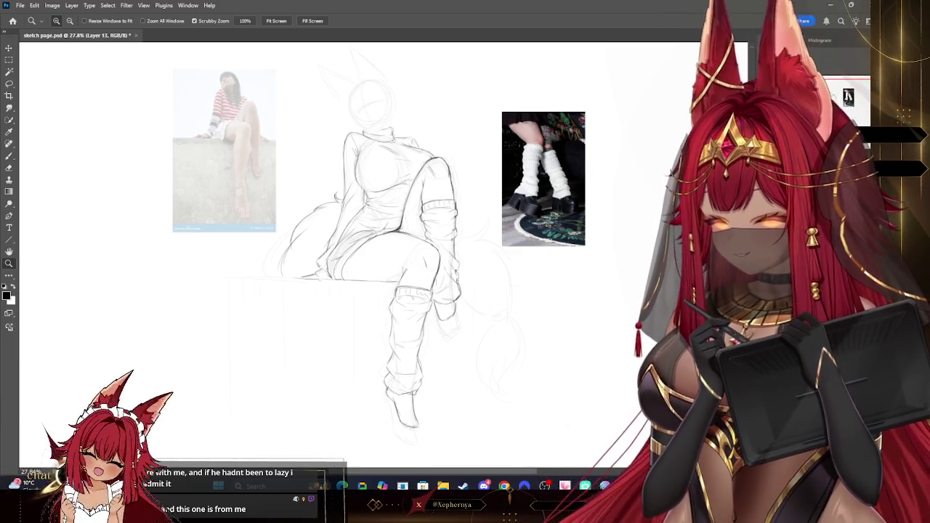
key(b)
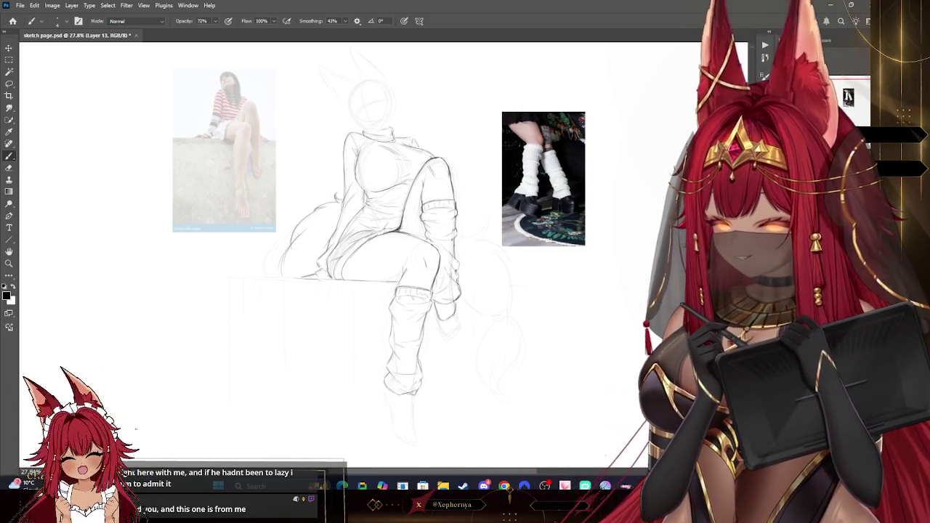
drag(391, 396, 416, 426)
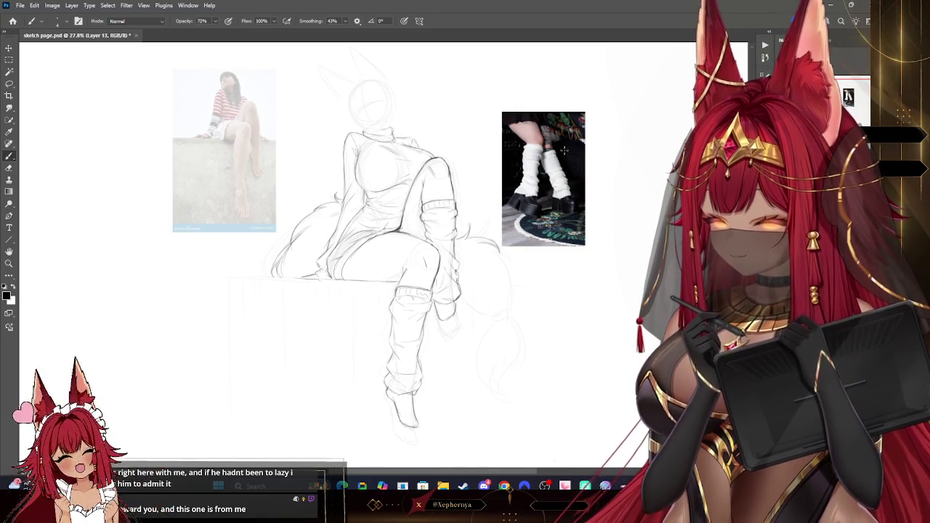
Extend the tail curve downward beside the knee and zoom in closely around it
drag(496, 255, 488, 224)
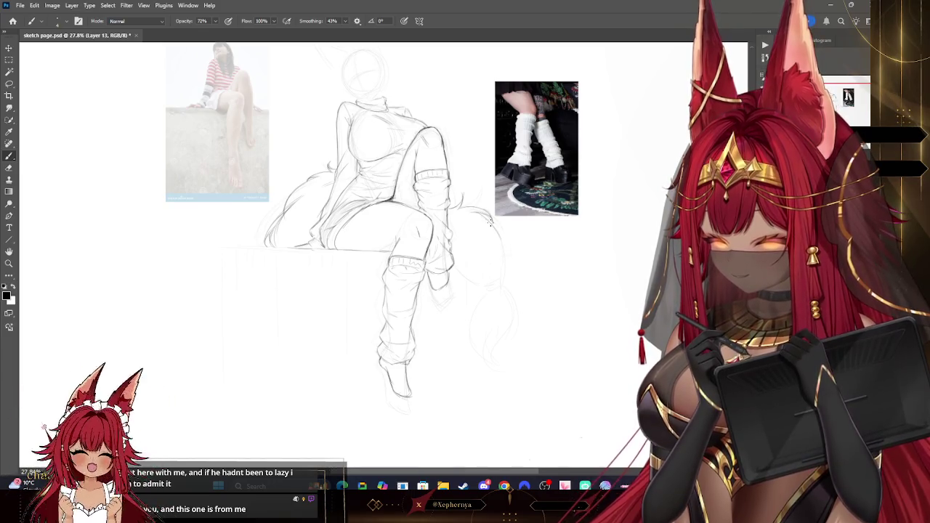
drag(498, 247, 507, 281)
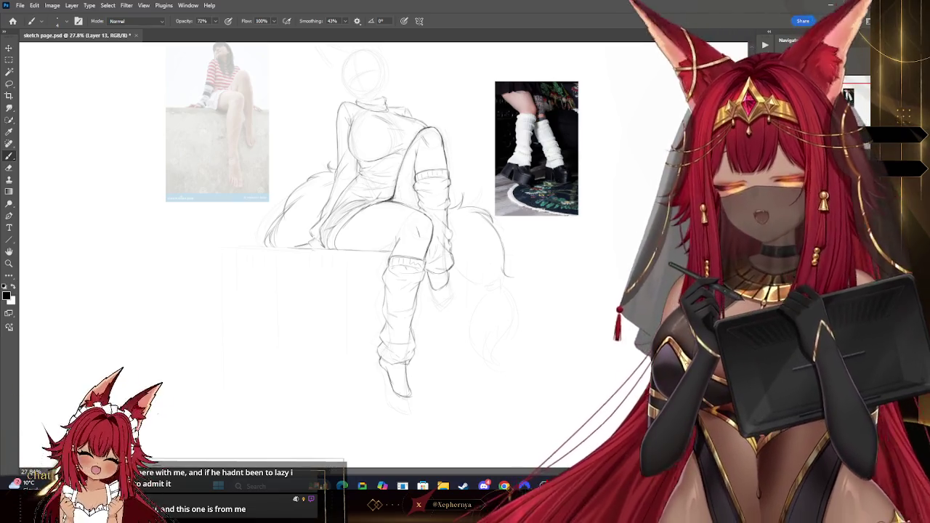
drag(486, 272, 473, 252)
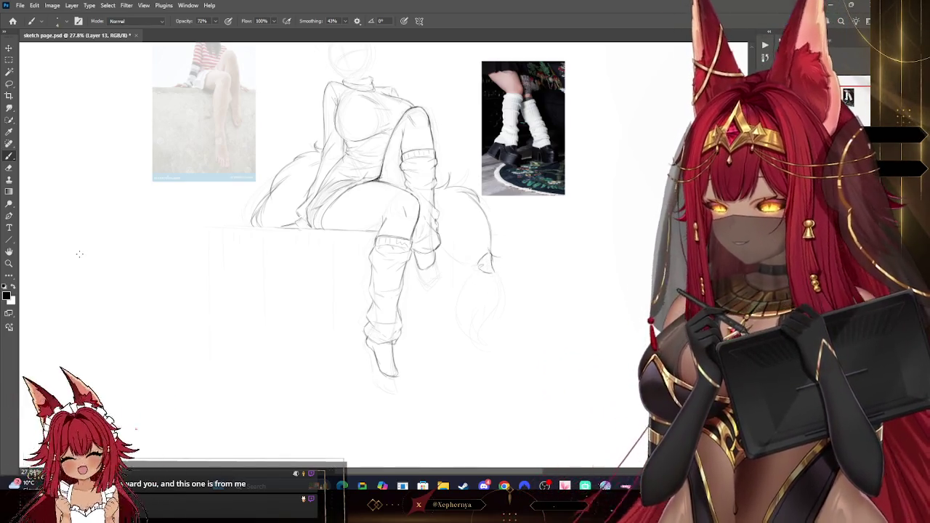
key(z)
drag(501, 266, 536, 263)
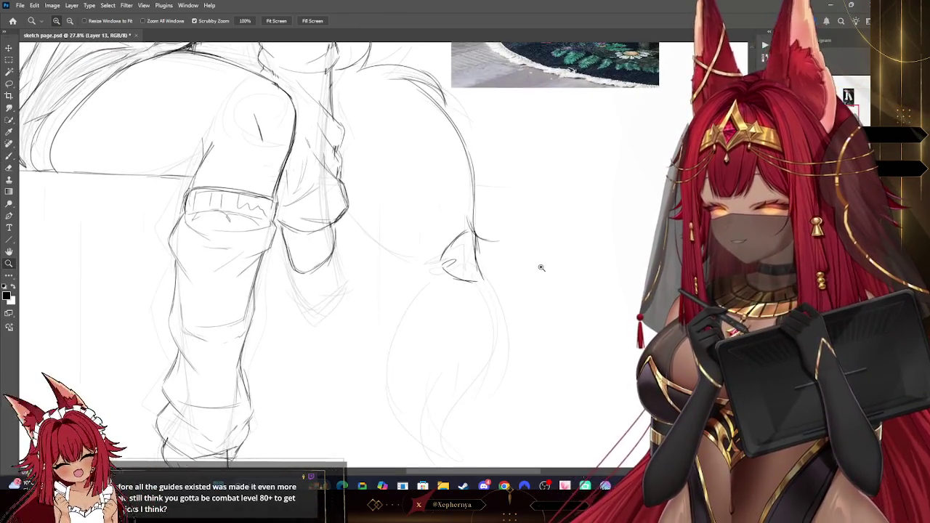
Draw a small ribbon bow on the tail's narrow part, undoing one bad stroke, then zoom out
key(b)
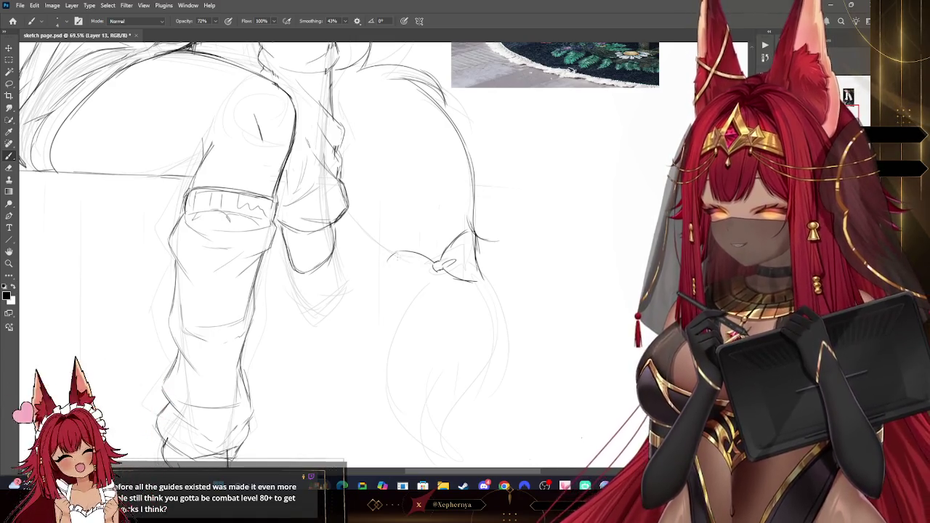
drag(390, 257, 417, 279)
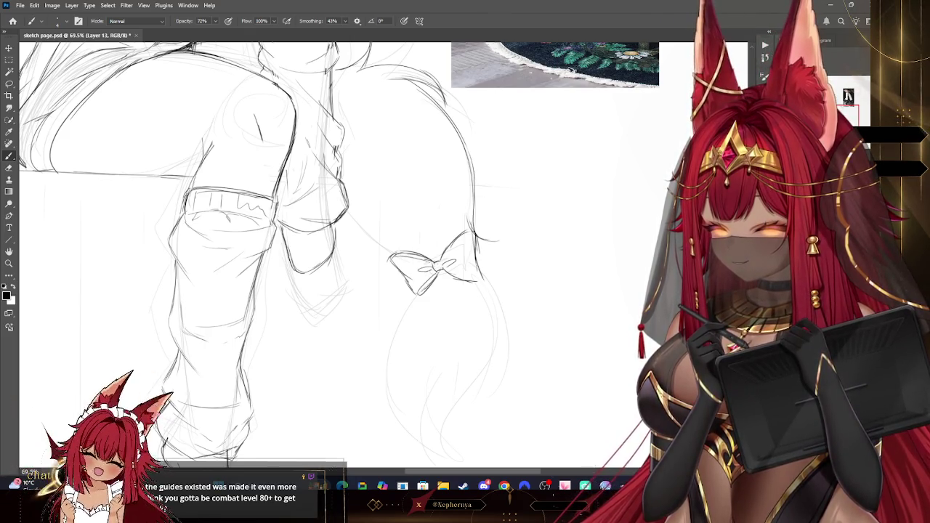
key(ctrl+z)
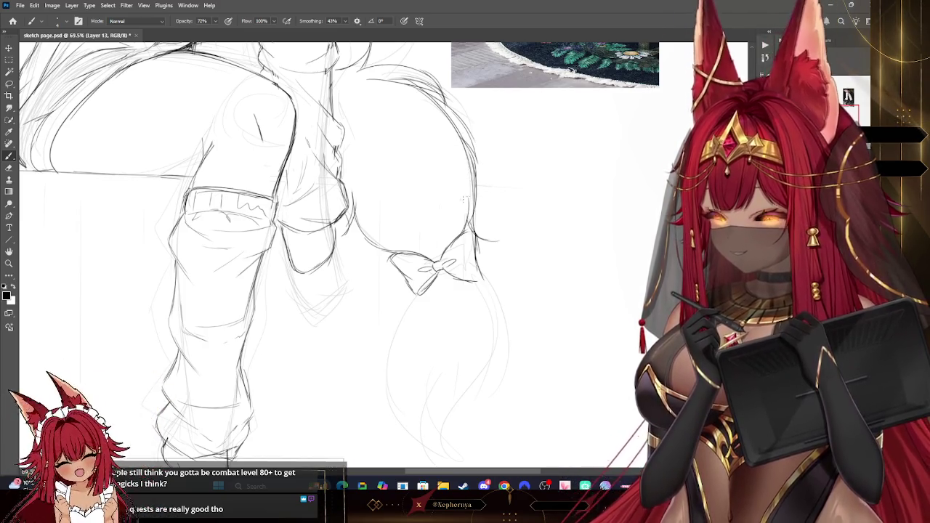
key(e)
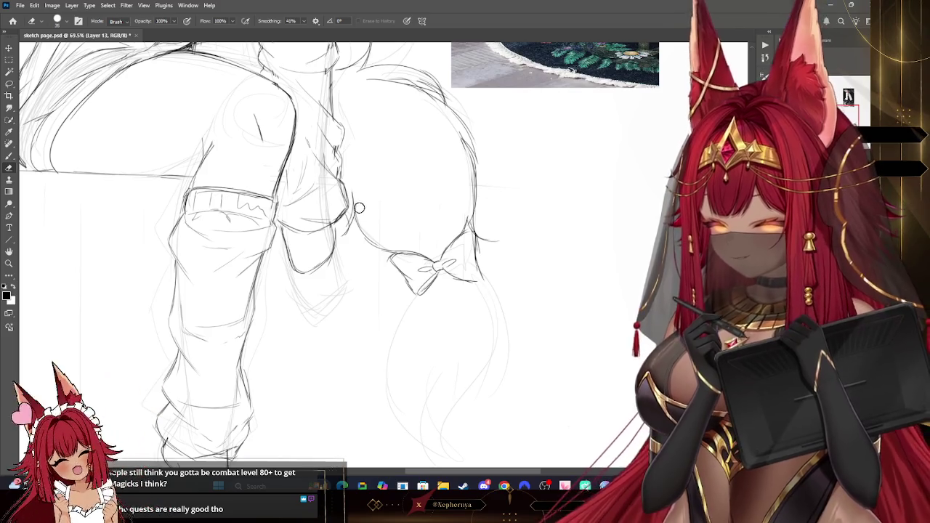
key(z)
drag(567, 77, 503, 77)
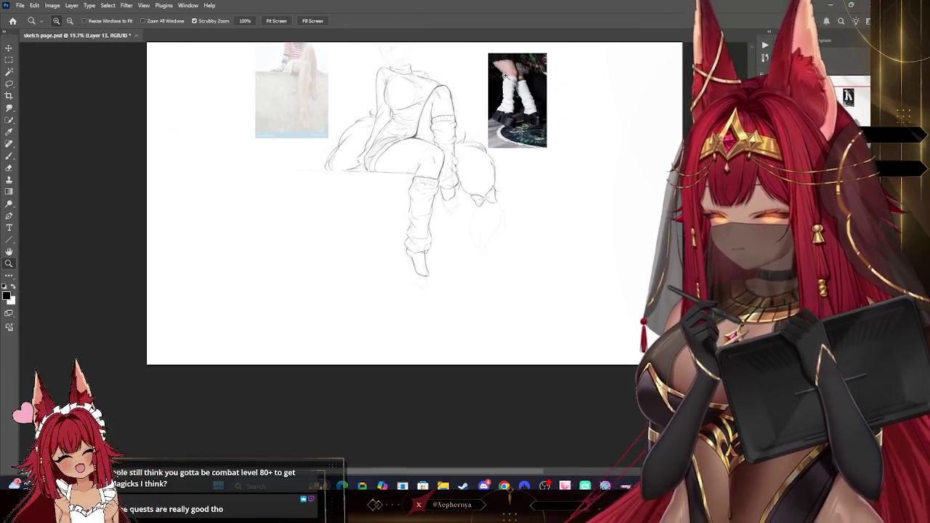
Zoom partway in on the tail and alternate between brush and eraser on its lines
drag(525, 131, 575, 131)
key(b)
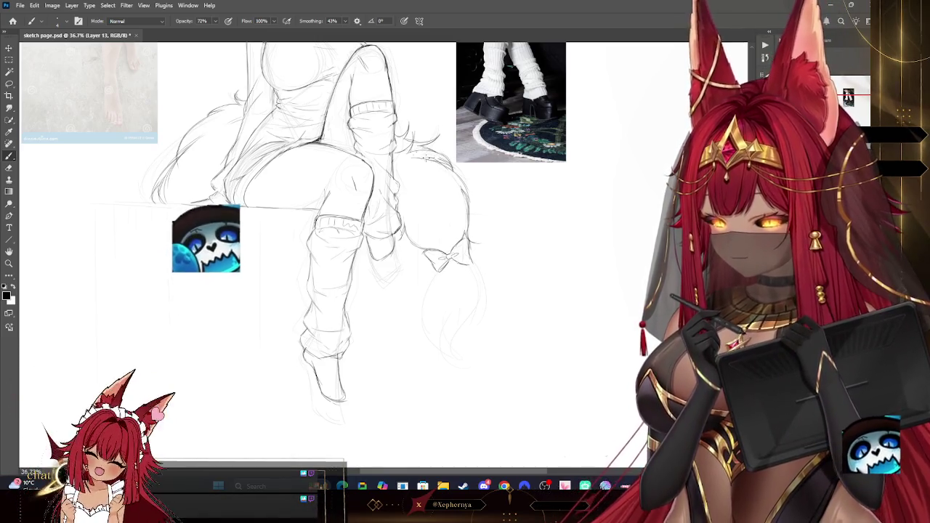
click(9, 168)
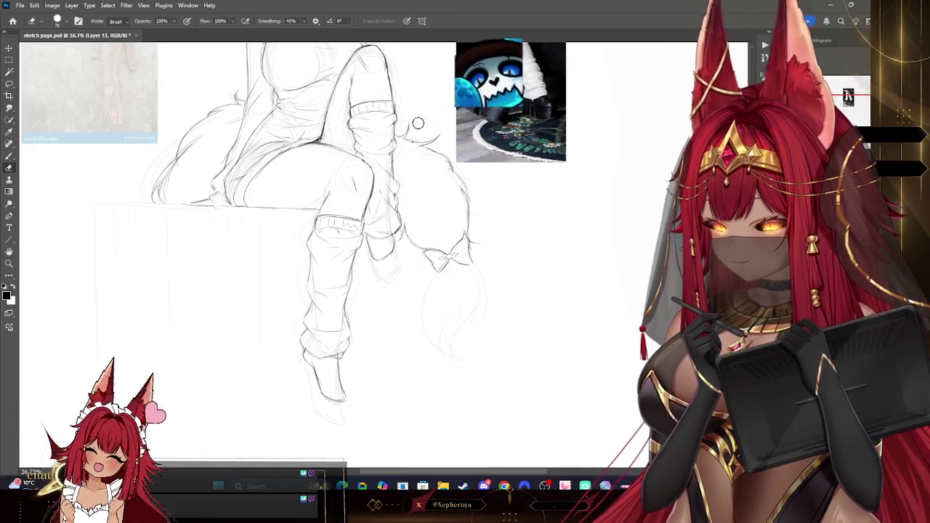
click(9, 155)
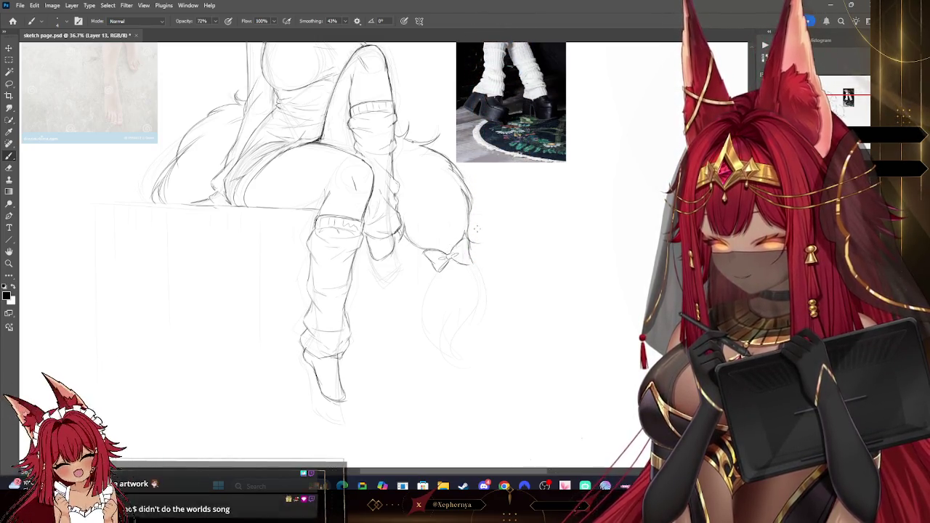
Erase stray lines around the tail with an enlarged eraser, then return to the Brush
scroll(573, 400, up, 1)
scroll(570, 349, up, 3)
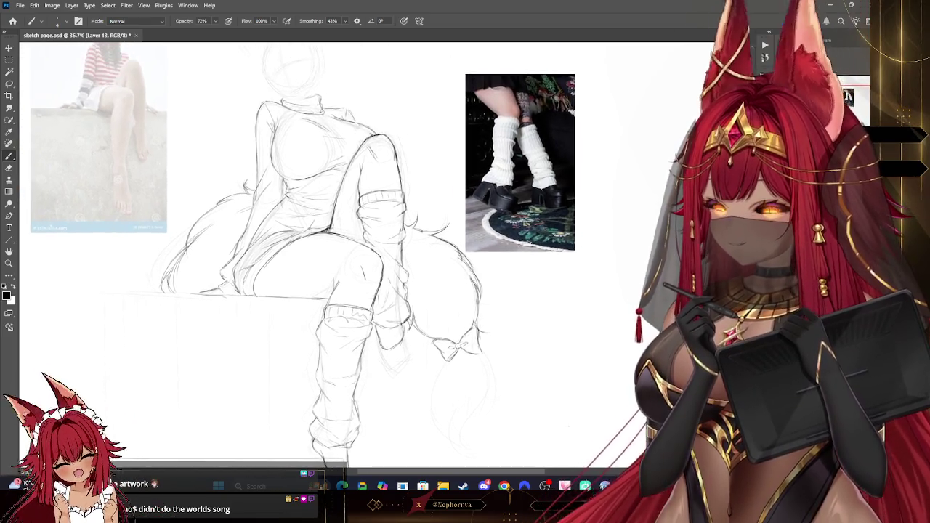
scroll(569, 312, up, 1)
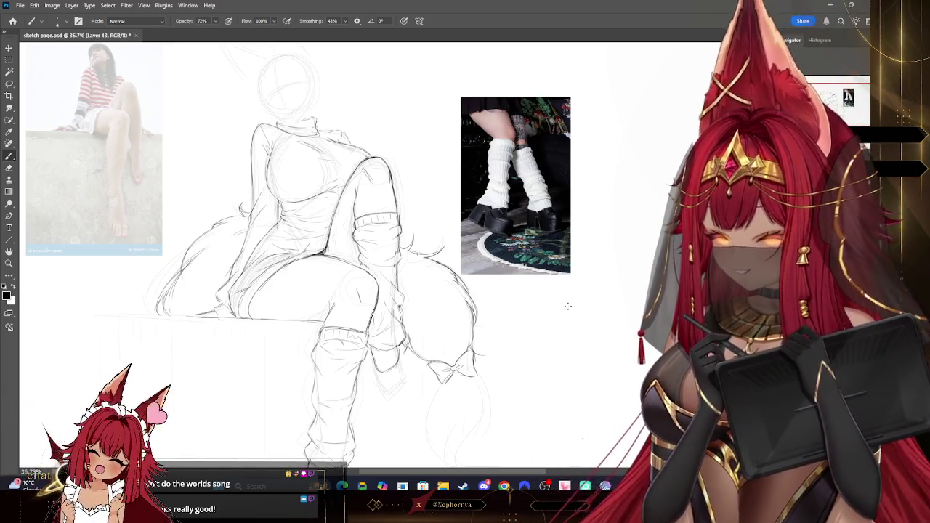
key(e)
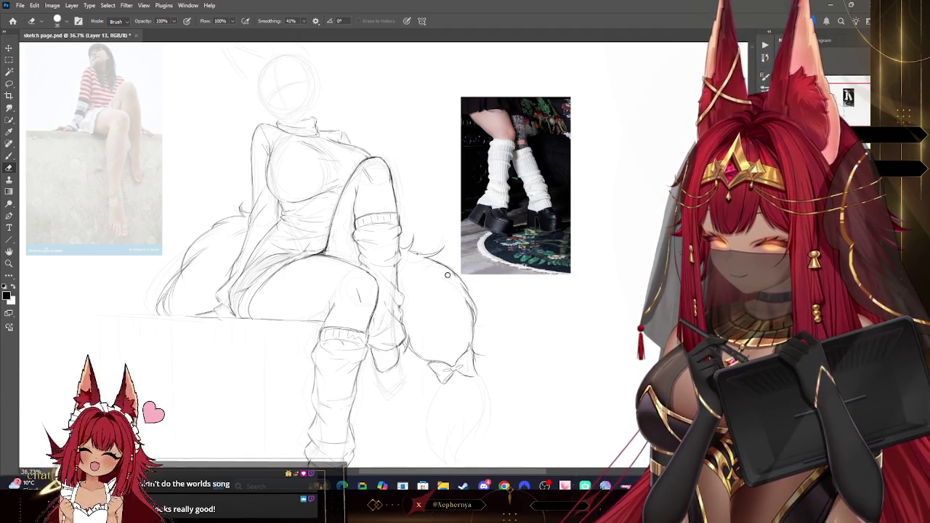
key(bracketright)
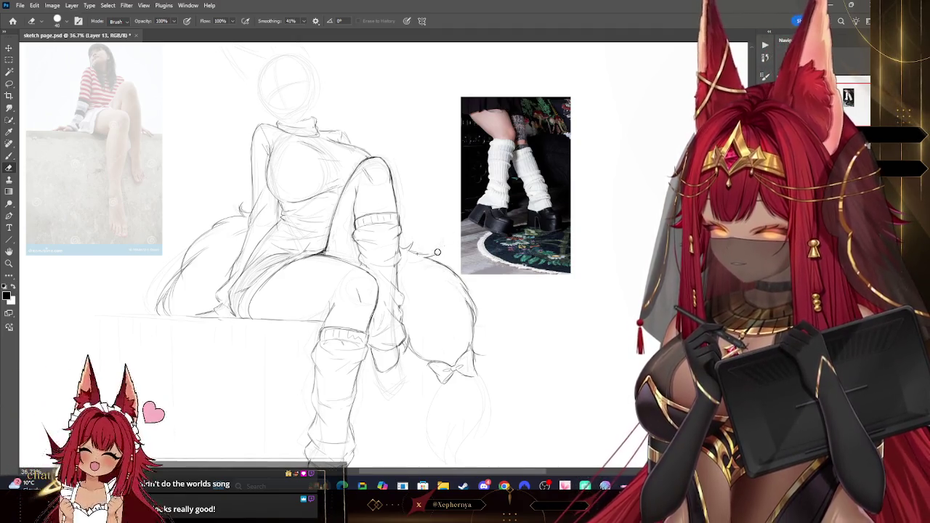
click(8, 157)
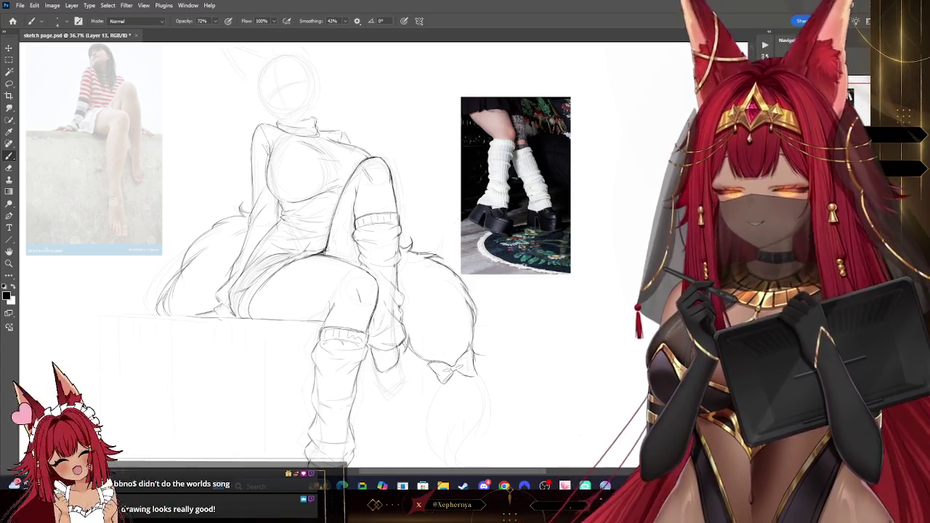
Bring the legs and tail into view and erase stray strokes near the tail outline
drag(587, 440, 583, 400)
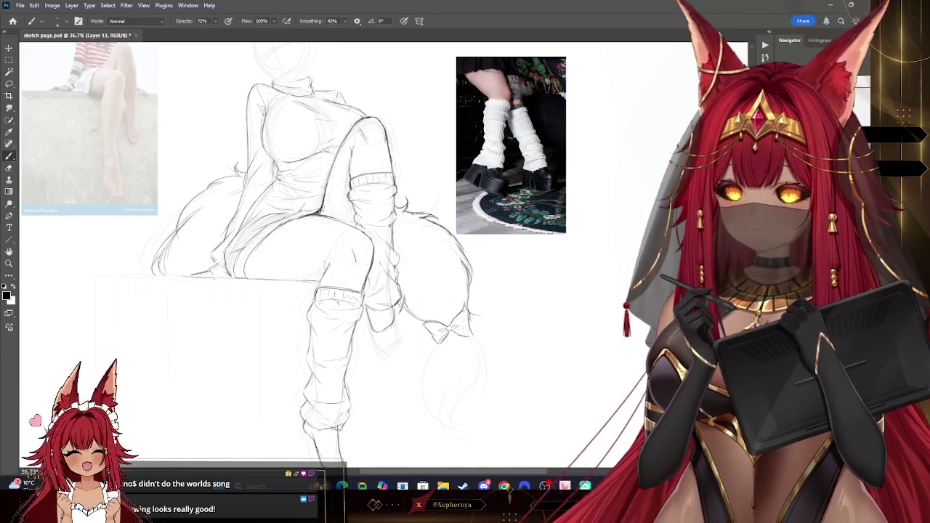
drag(327, 254, 371, 246)
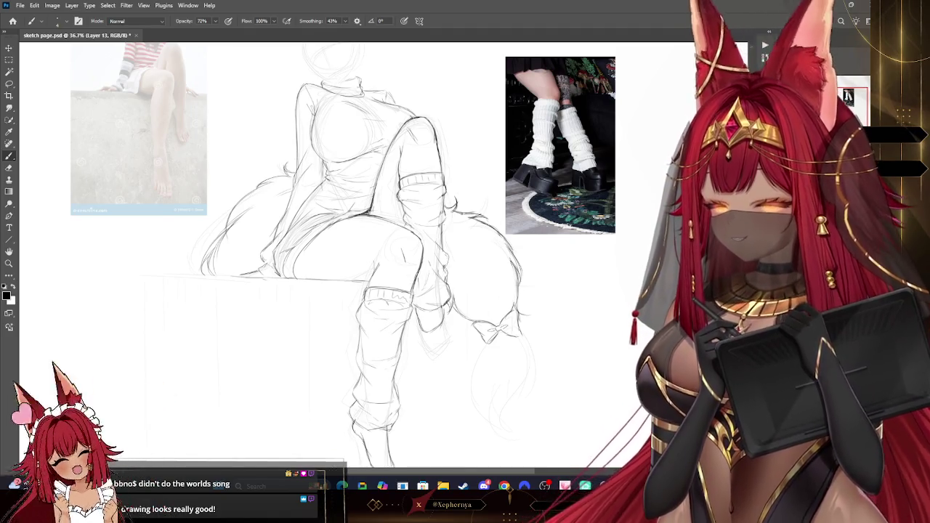
drag(184, 235, 167, 165)
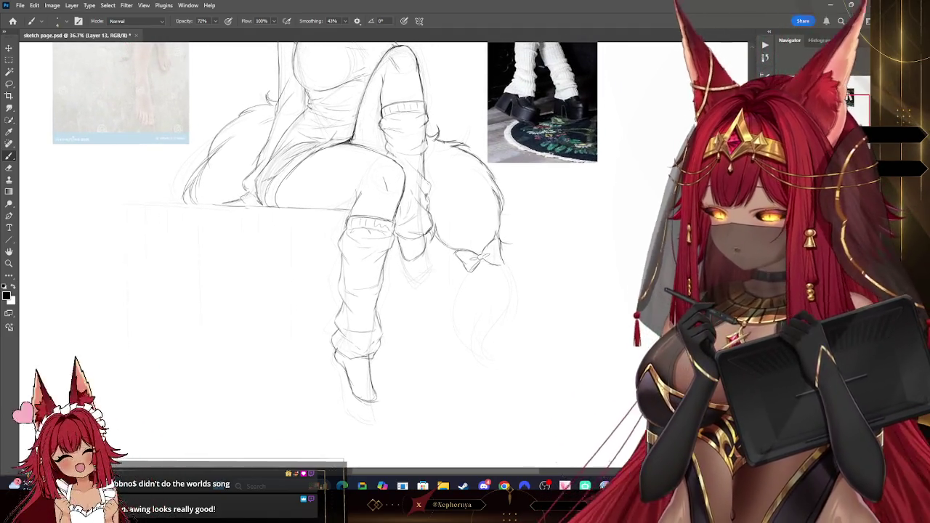
click(10, 169)
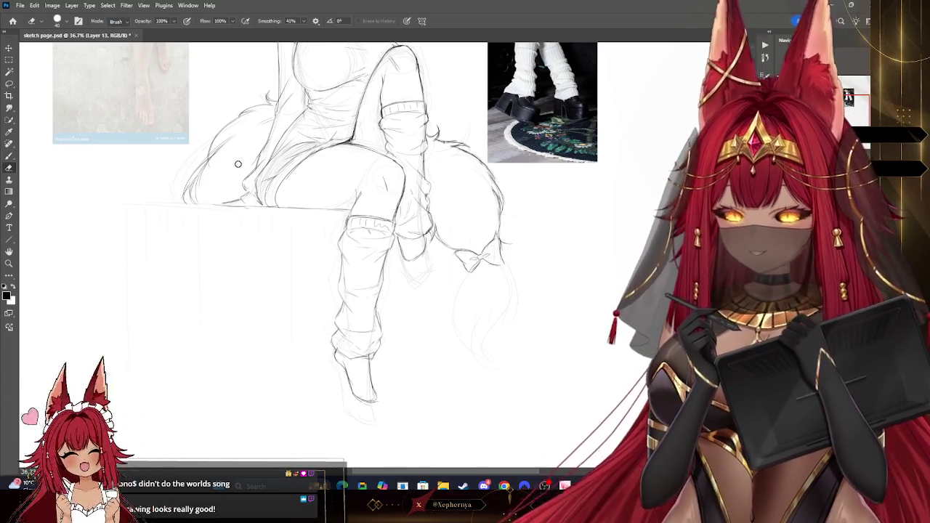
drag(201, 190, 205, 174)
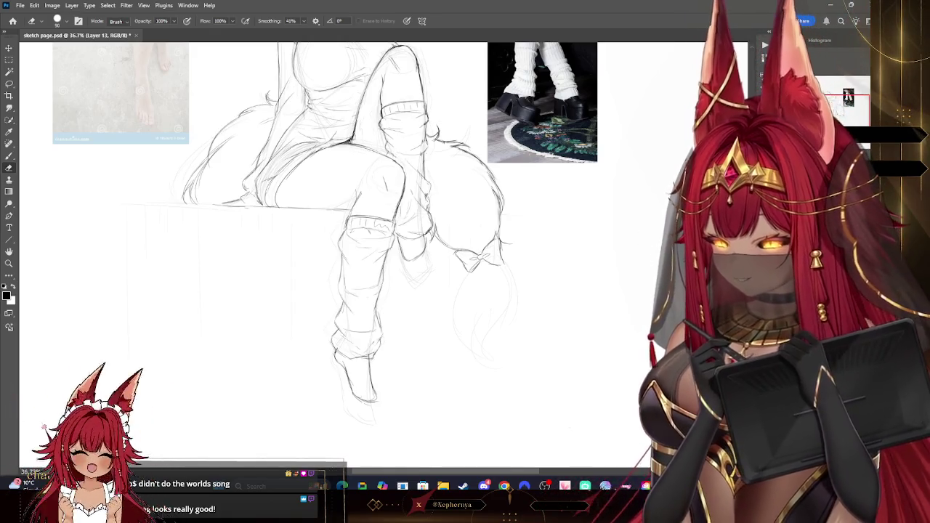
key(bracketright)
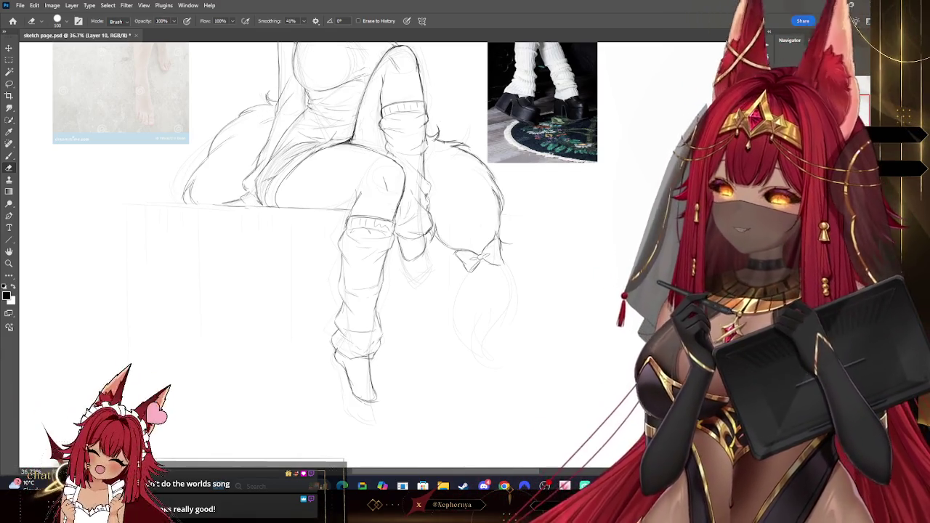
Sketch the long flowing hair lock hanging below the bow with the pencil brush
scroll(328, 255, up, 3)
mouse_move(332, 250)
mouse_down()
mouse_move(323, 198)
mouse_move(296, 146)
mouse_move(300, 160)
mouse_up()
key(b)
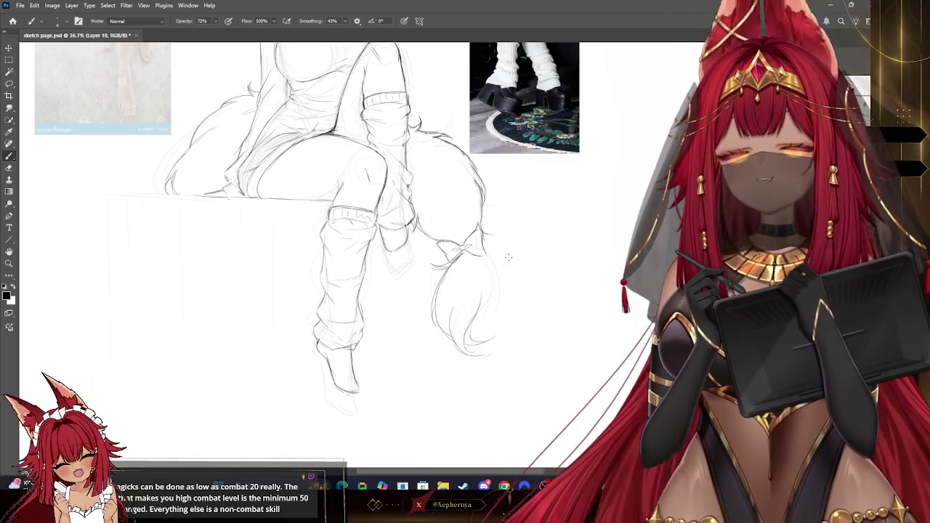
drag(509, 257, 576, 365)
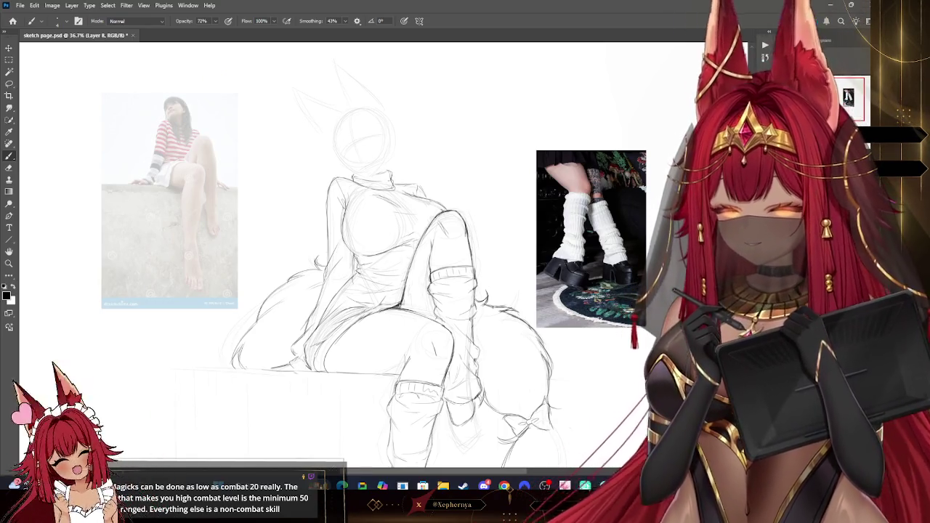
Set the left reference photo to 100% opacity and Mosaic-pixelate its lower leg, merging the patch down
key(0)
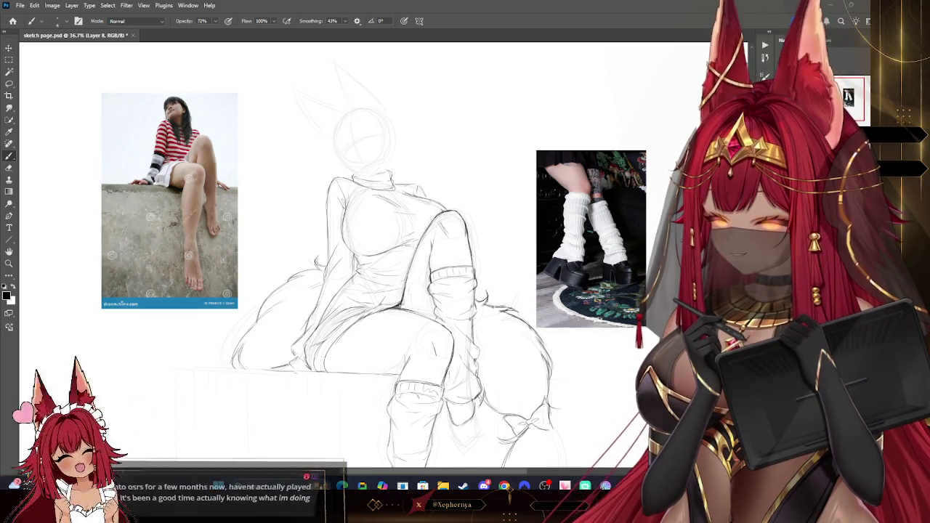
click(9, 82)
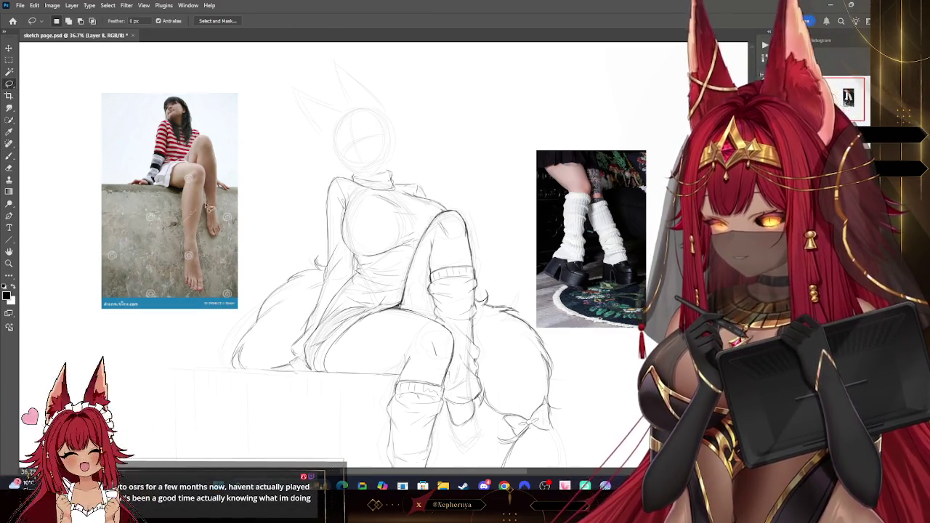
click(34, 5)
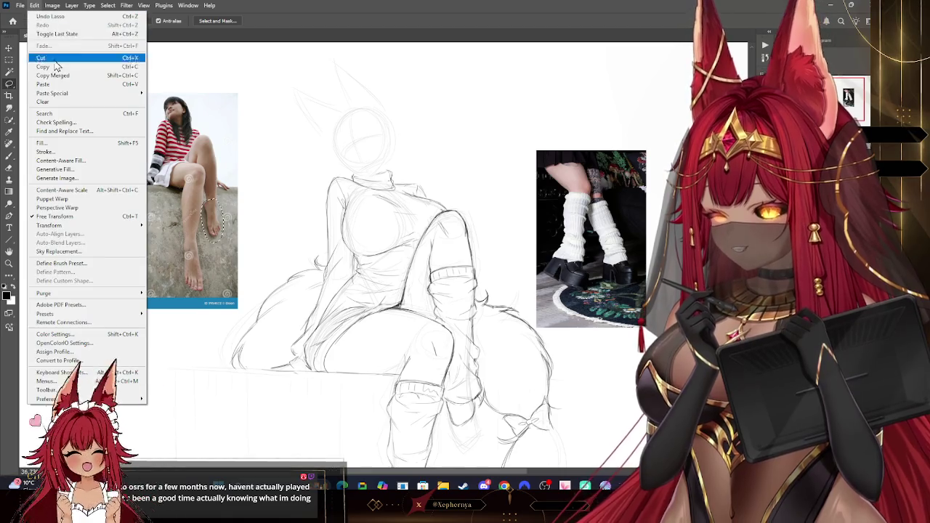
click(69, 64)
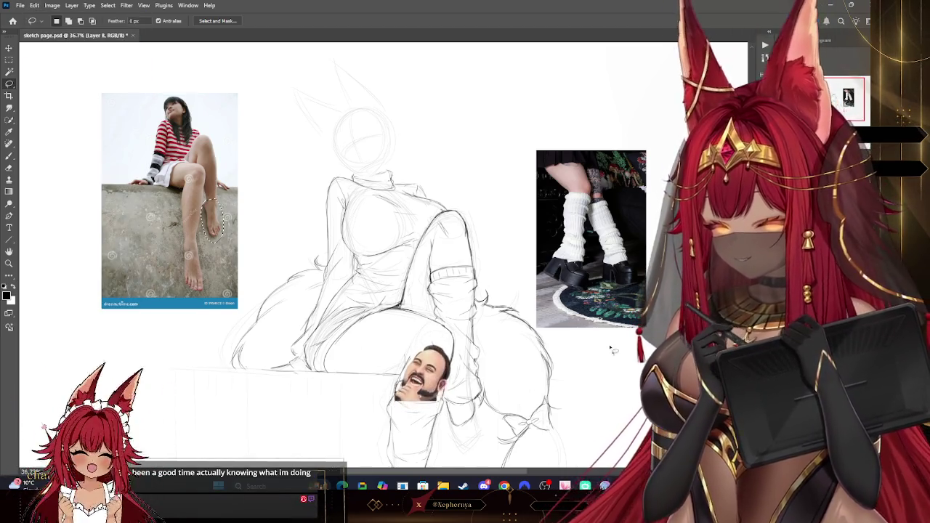
click(34, 5)
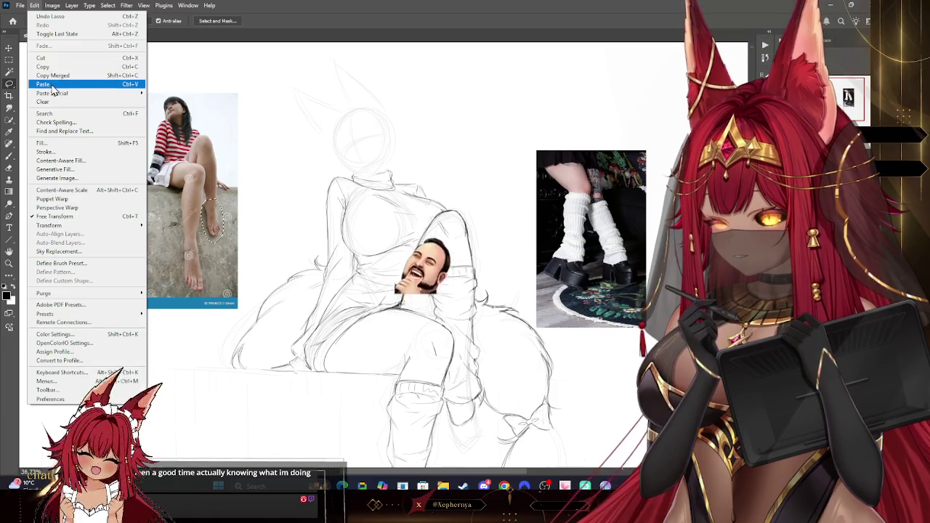
click(44, 85)
click(127, 5)
mouse_move(133, 109)
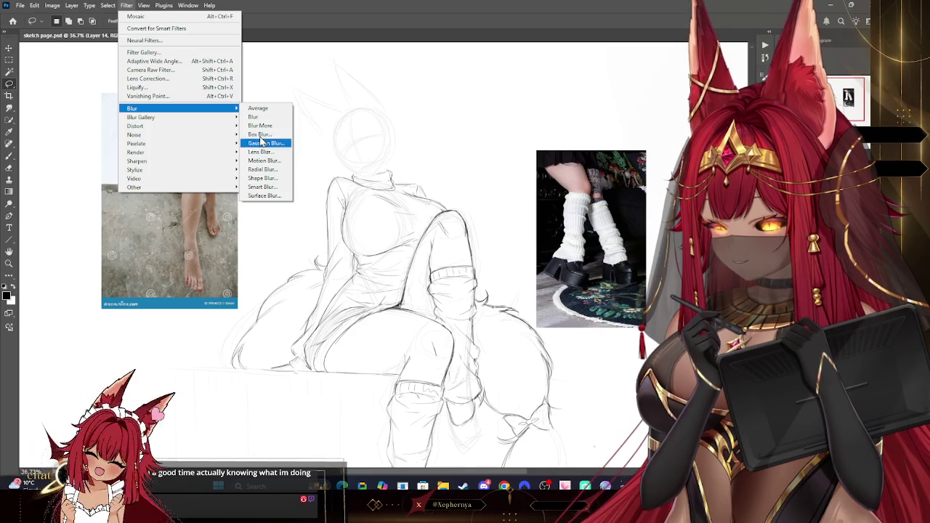
mouse_move(137, 143)
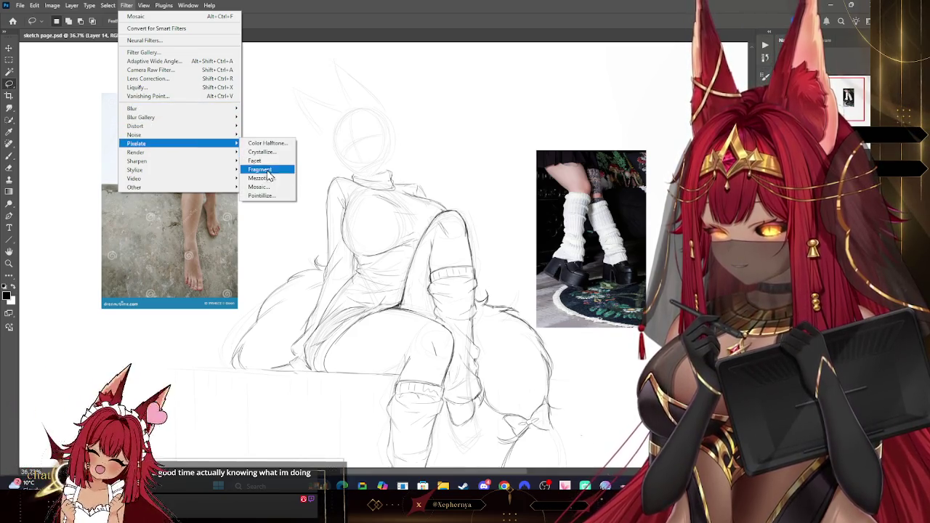
click(271, 191)
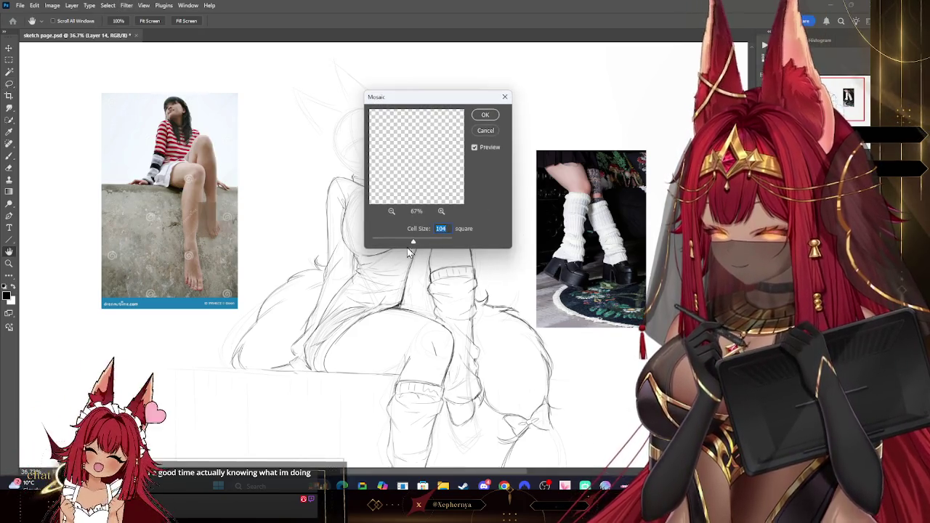
drag(402, 243, 390, 244)
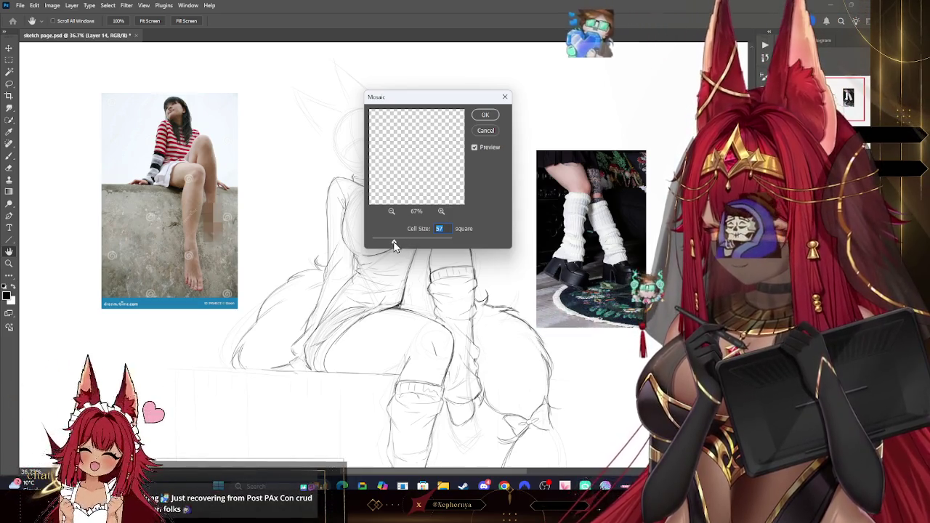
key(Return)
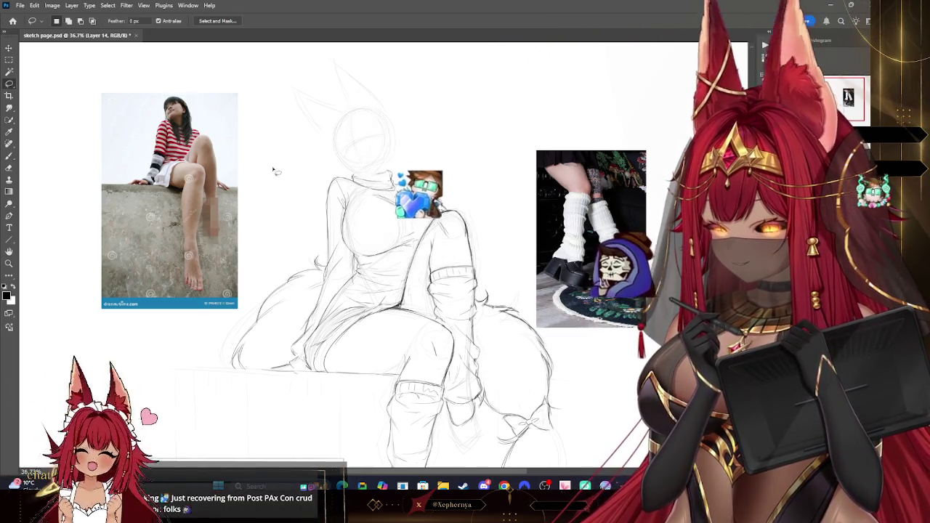
key(l)
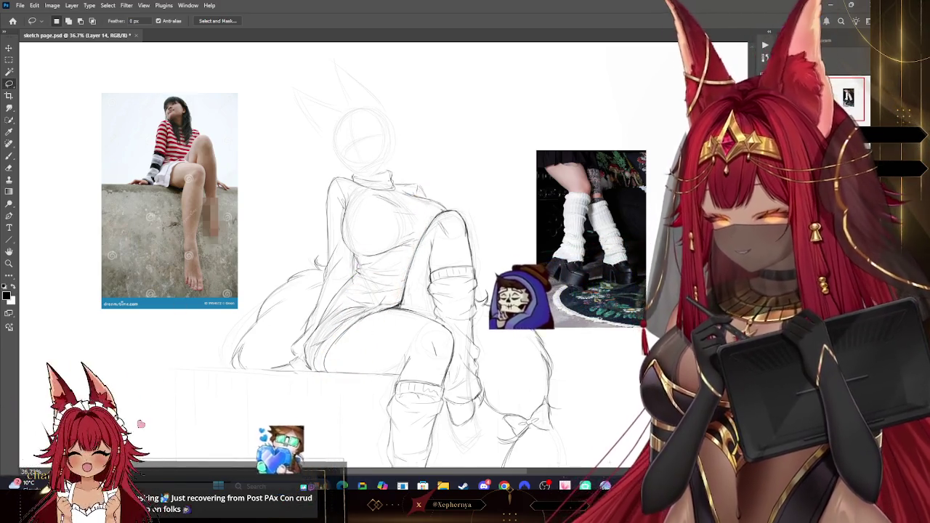
right_click(63, 357)
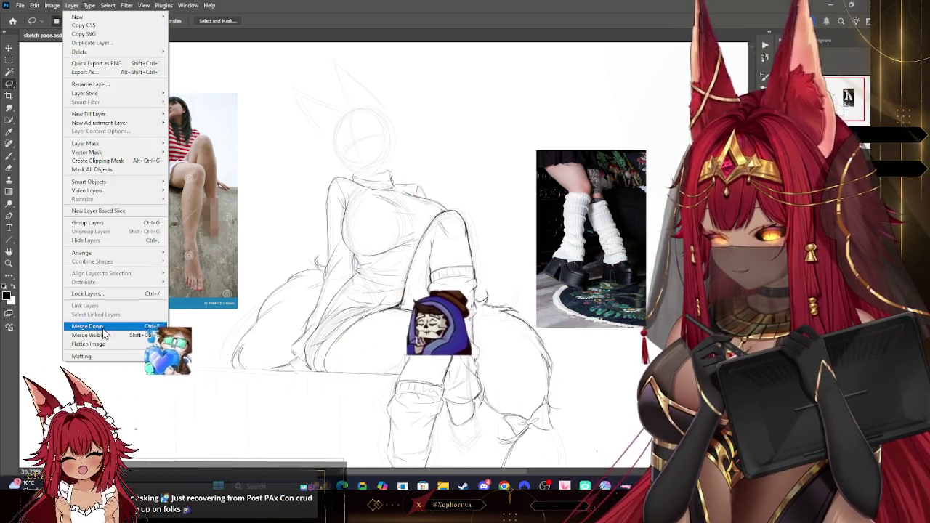
click(88, 327)
Pixelate the photo's foot with Mosaic and merge the patch into the photo
drag(190, 239, 187, 242)
click(35, 5)
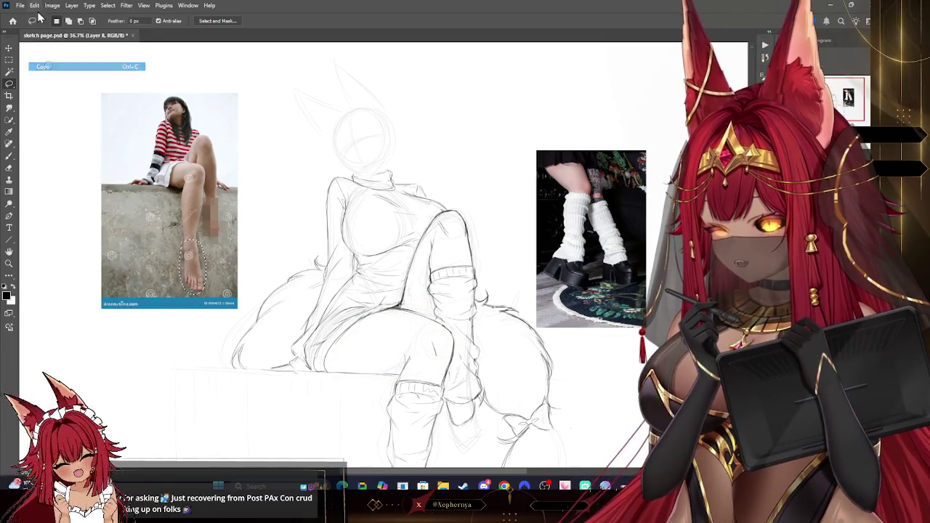
click(55, 84)
click(35, 5)
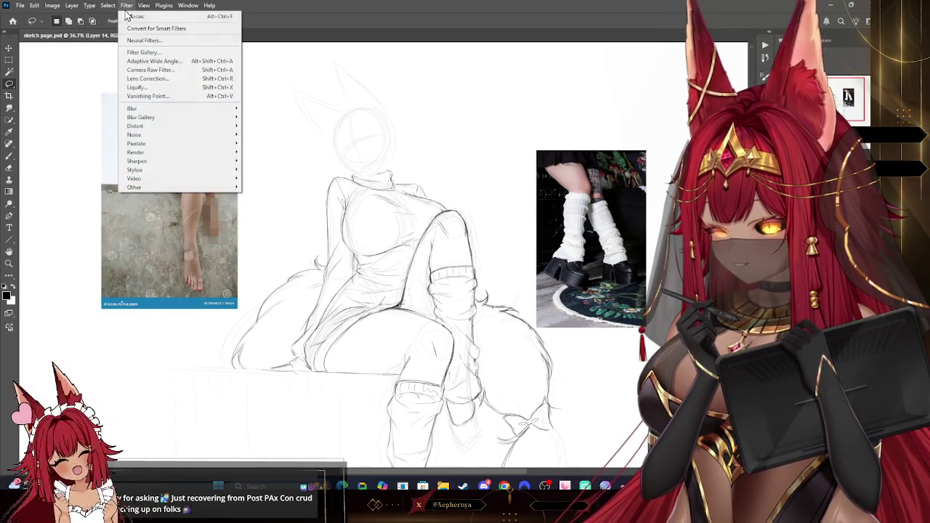
mouse_move(136, 143)
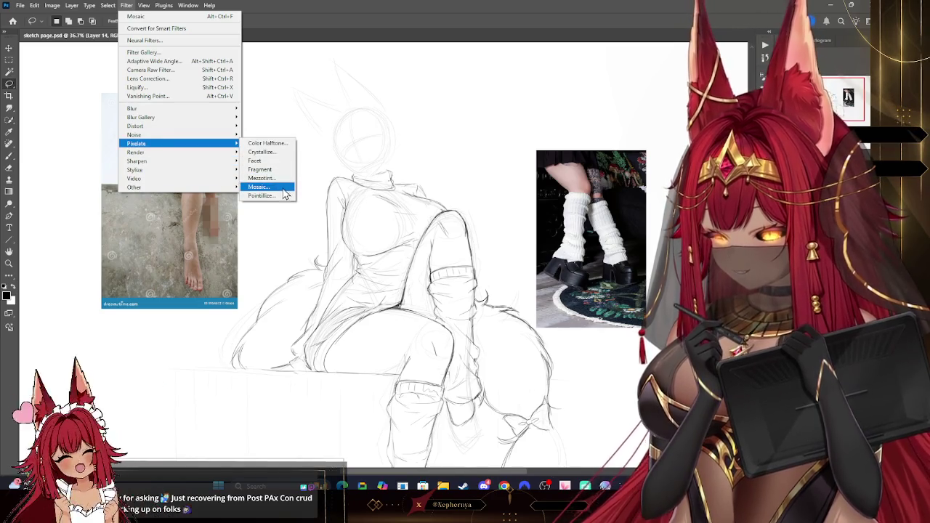
click(258, 187)
click(485, 117)
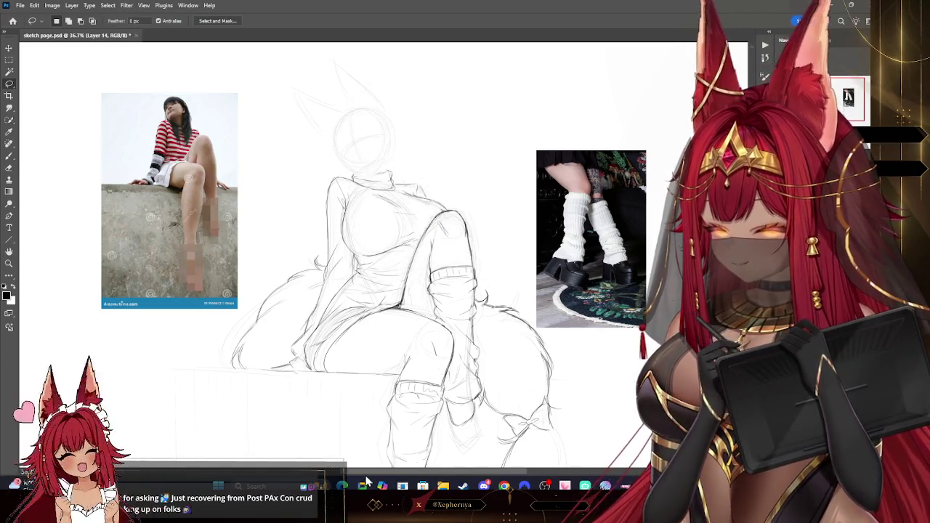
click(72, 5)
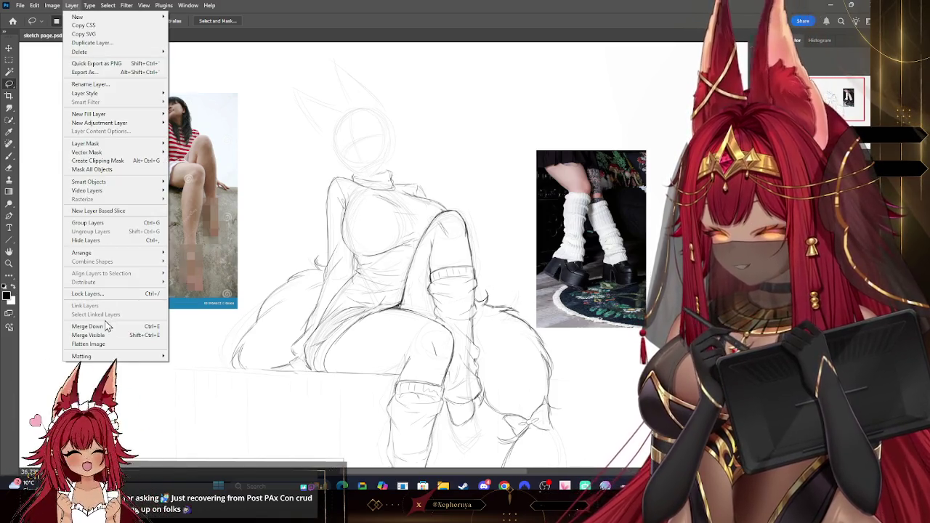
click(95, 329)
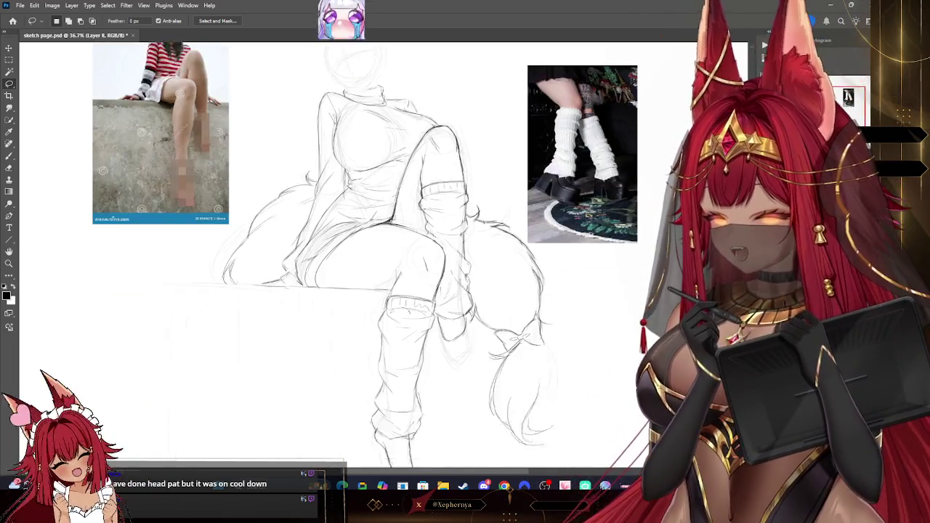
drag(364, 290, 372, 145)
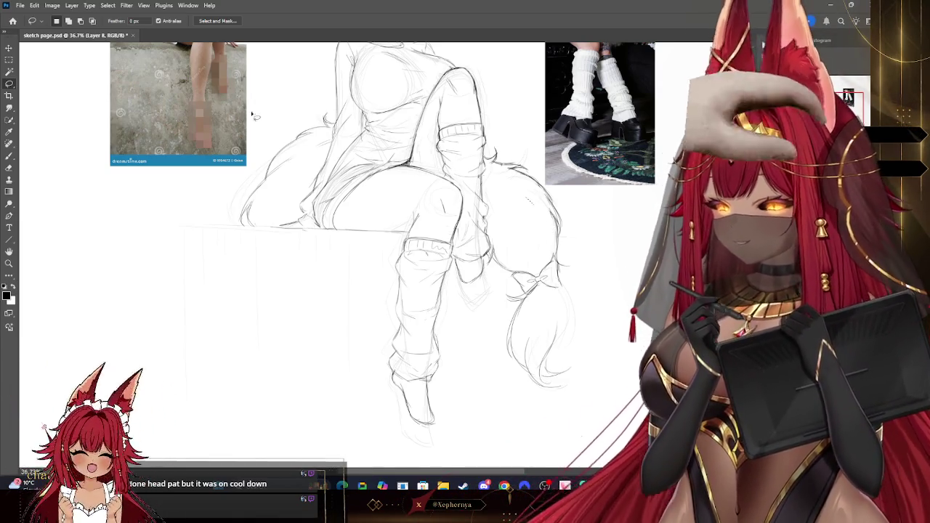
click(117, 6)
Return to the Brush and pan so the full seated figure, head and both reference photos show
key(Escape)
key(b)
drag(400, 255, 289, 294)
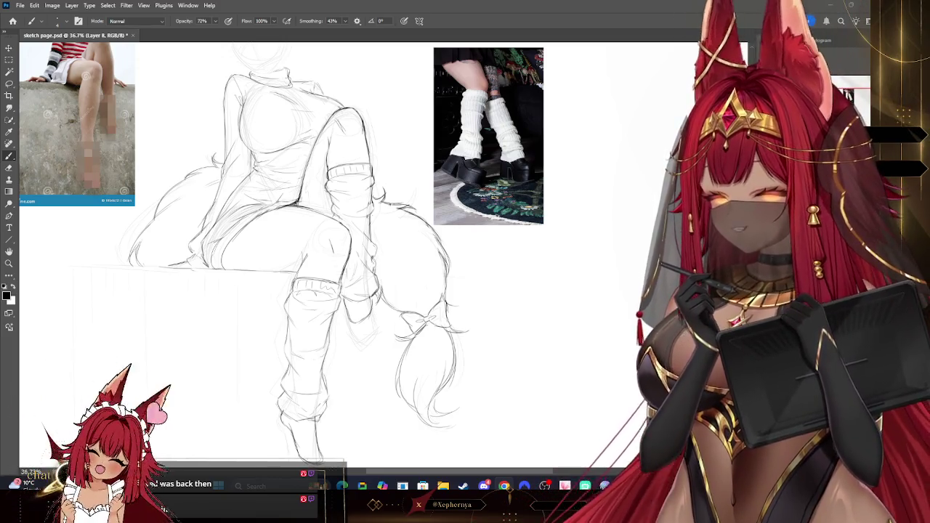
mouse_move(327, 254)
mouse_down()
mouse_move(385, 300)
mouse_move(376, 191)
mouse_up()
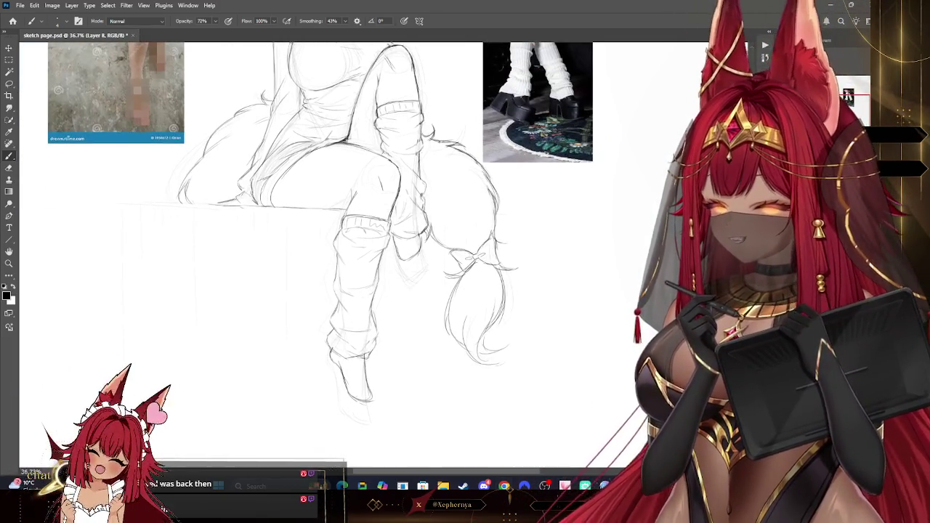
mouse_move(327, 254)
mouse_down()
mouse_move(346, 337)
mouse_move(377, 384)
mouse_move(368, 437)
mouse_up()
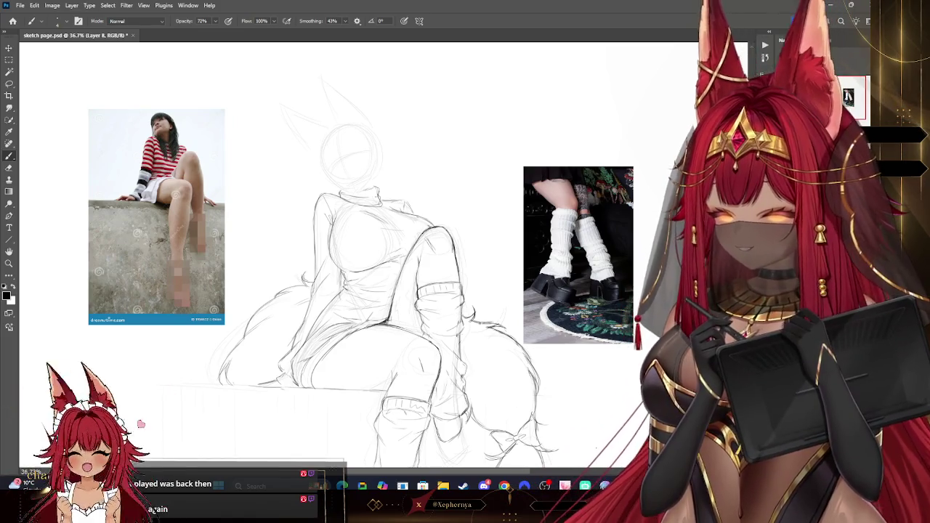
Create a new layer, zoom in on the upper body and head, and pick the Brush
key(ctrl+comma)
key(ctrl+comma)
key(ctrl+comma)
key(ctrl+comma)
key(ctrl+comma)
key(ctrl+comma)
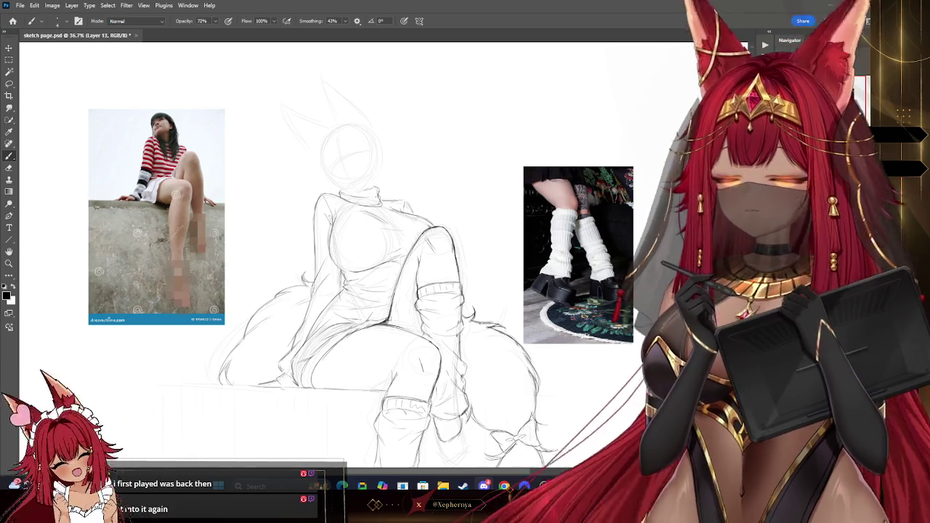
click(9, 263)
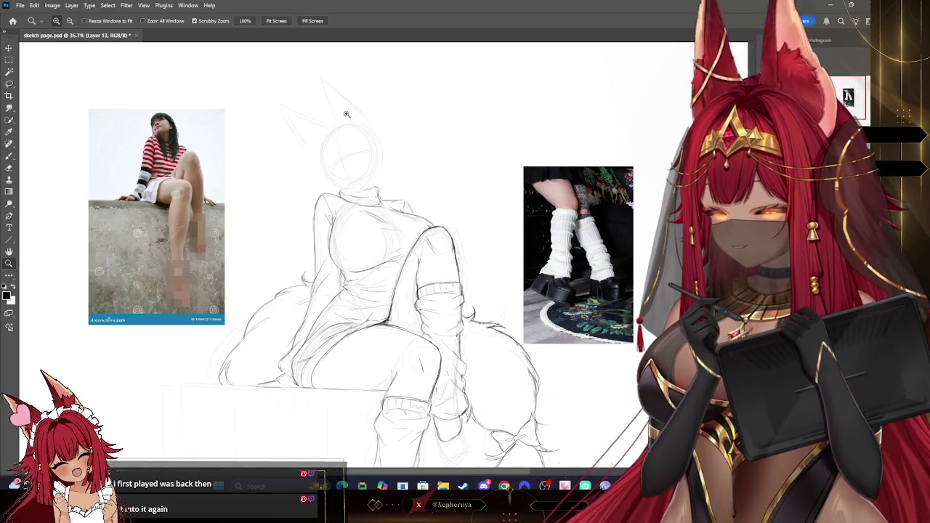
scroll(337, 114, up, 2)
click(10, 157)
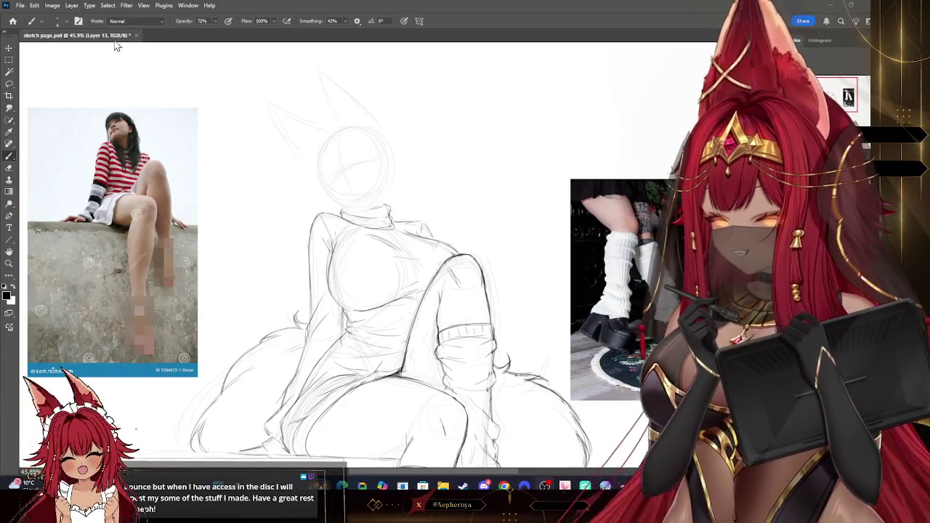
click(34, 5)
Paste the red-haired character screenshot, move it to the top right and scale it down
click(43, 82)
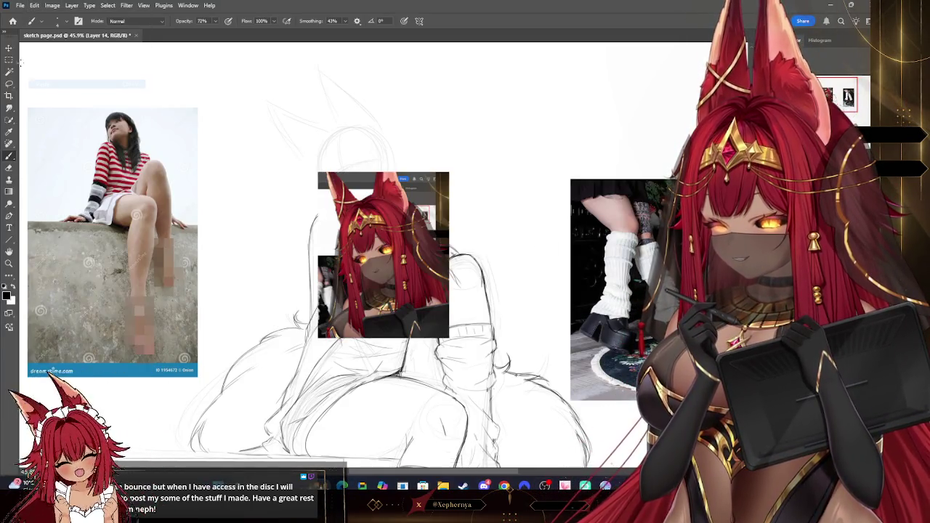
click(9, 48)
mouse_move(421, 232)
mouse_down()
mouse_move(560, 123)
mouse_move(547, 106)
mouse_up()
key(ctrl+t)
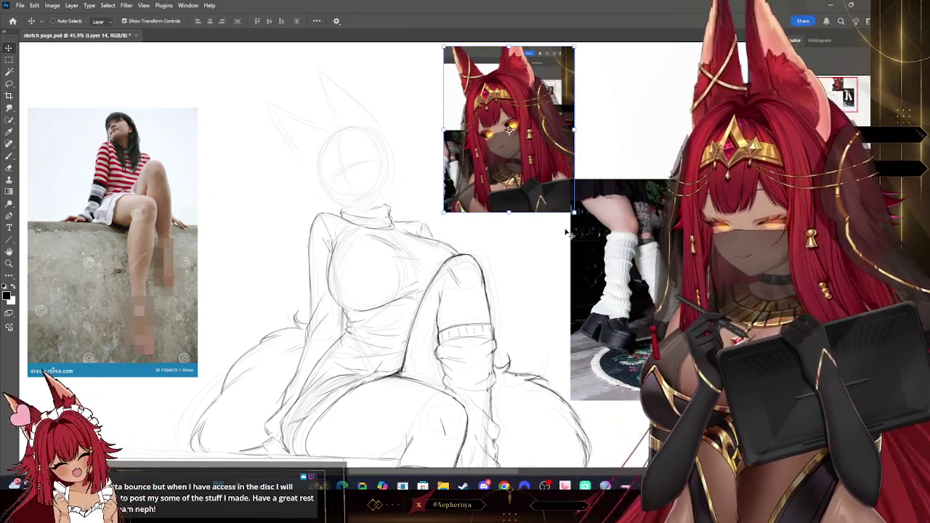
drag(574, 213, 551, 182)
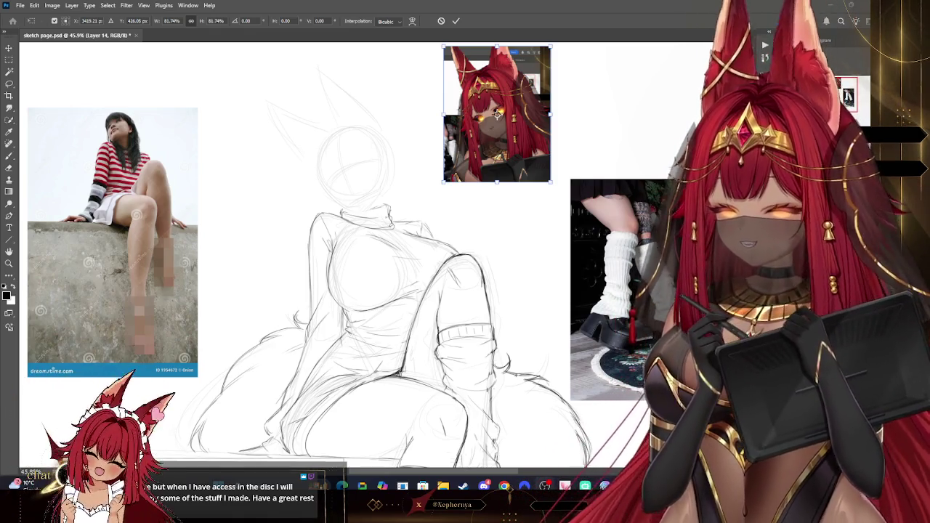
key(Return)
key(alt+bracketleft)
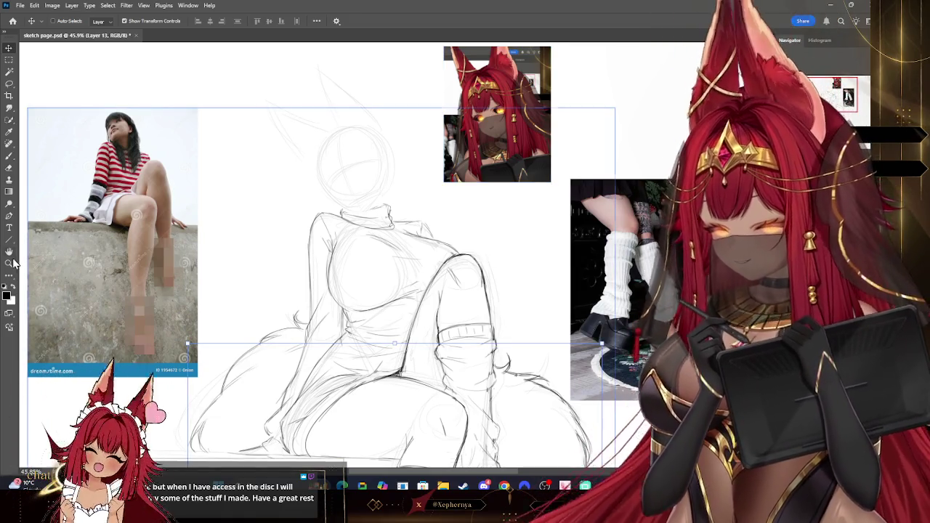
Zoom out and back in on the head and torso, then pan toward the feet
click(8, 263)
mouse_move(625, 182)
mouse_down()
mouse_move(548, 151)
mouse_move(562, 105)
mouse_move(530, 140)
mouse_up()
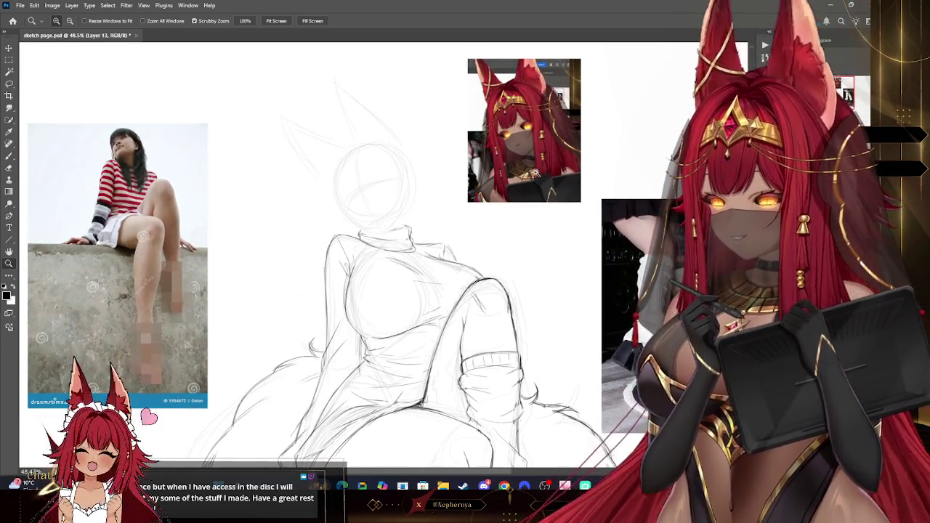
drag(356, 91, 300, 67)
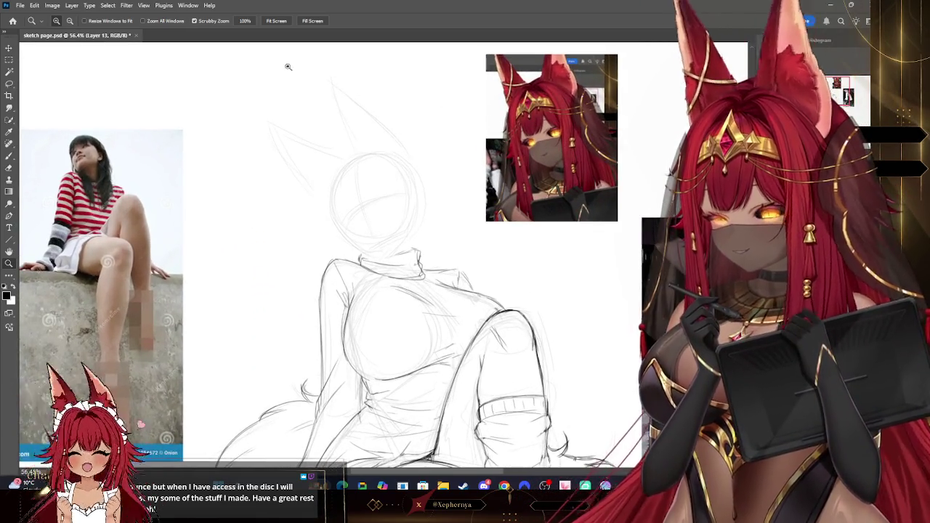
click(10, 156)
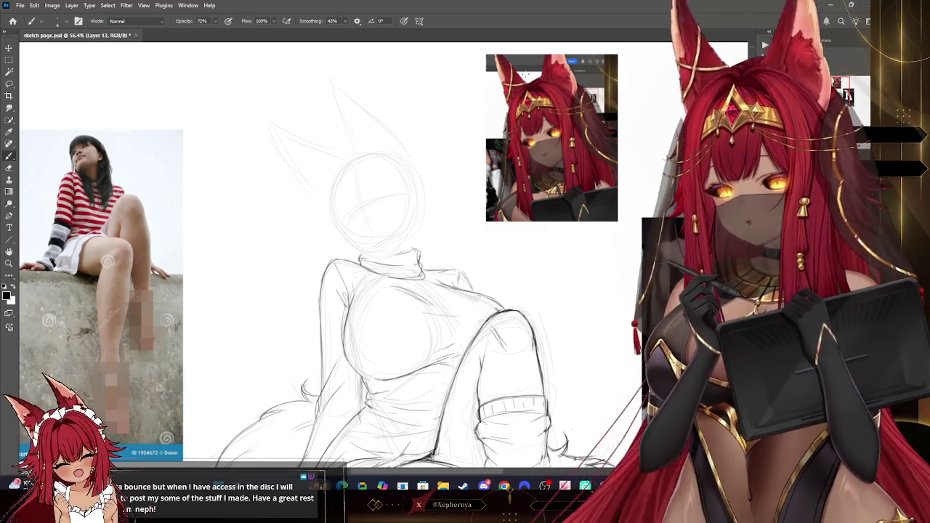
drag(393, 291, 258, 80)
drag(364, 218, 377, 240)
drag(373, 197, 393, 131)
Frame the head beside the left reference photo and draw a guide line inside the head oval
scroll(341, 255, up, 1)
scroll(341, 255, up, 4)
mouse_move(342, 254)
mouse_down()
mouse_move(356, 279)
mouse_move(436, 341)
mouse_up()
scroll(341, 255, down, 3)
scroll(341, 255, down, 2)
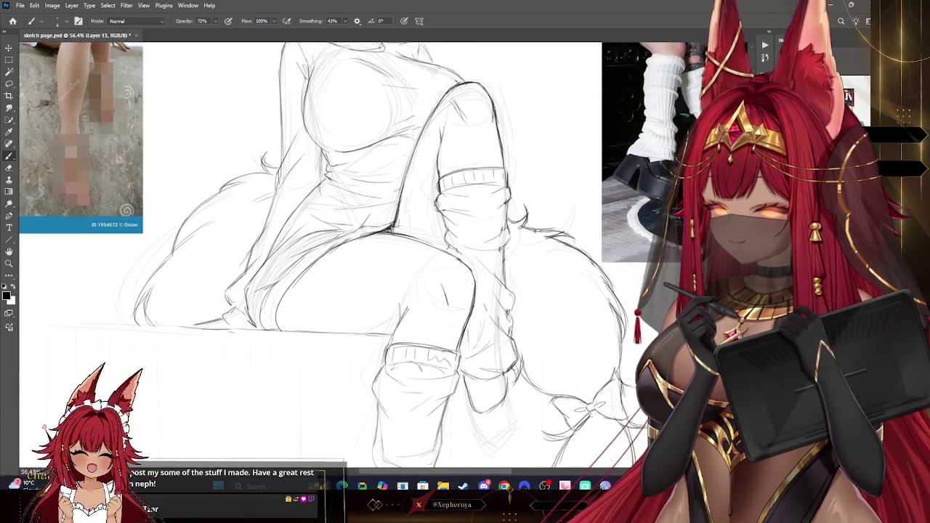
scroll(342, 254, down, 2)
scroll(341, 255, down, 2)
scroll(342, 254, down, 1)
scroll(342, 254, up, 5)
drag(342, 254, 457, 430)
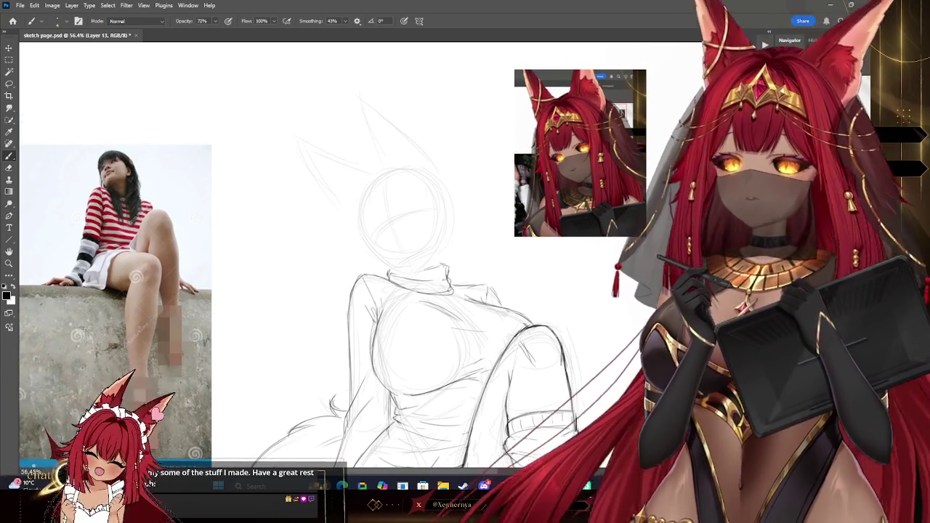
drag(456, 430, 484, 430)
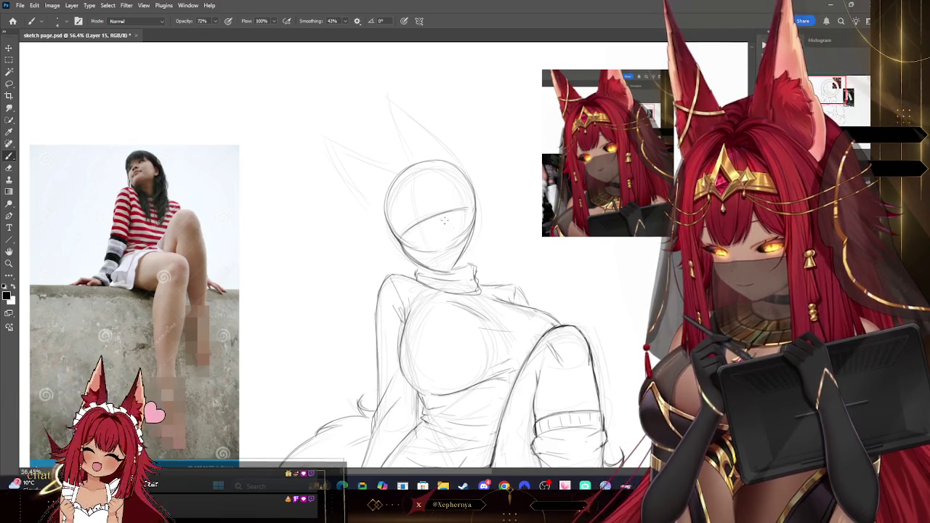
drag(420, 222, 438, 266)
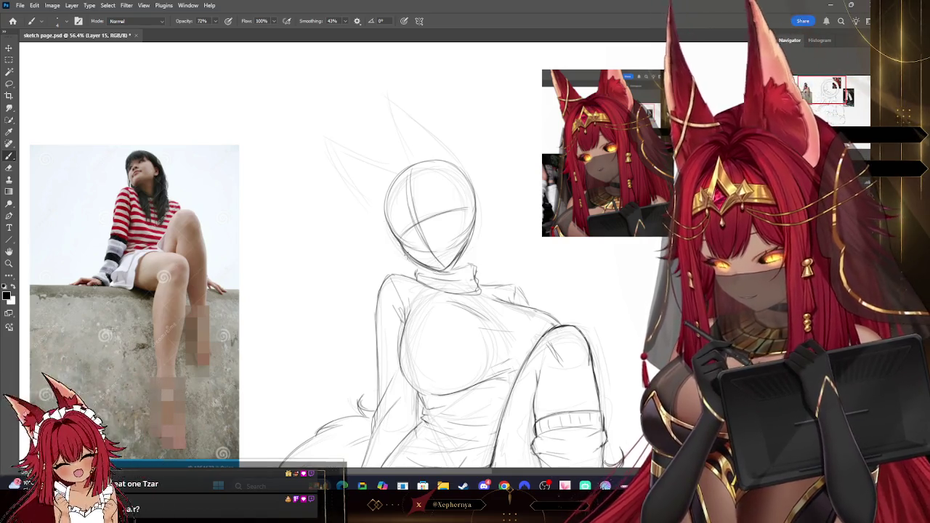
Erase the extra construction lines so the head ends in a clean pointed chin
key(e)
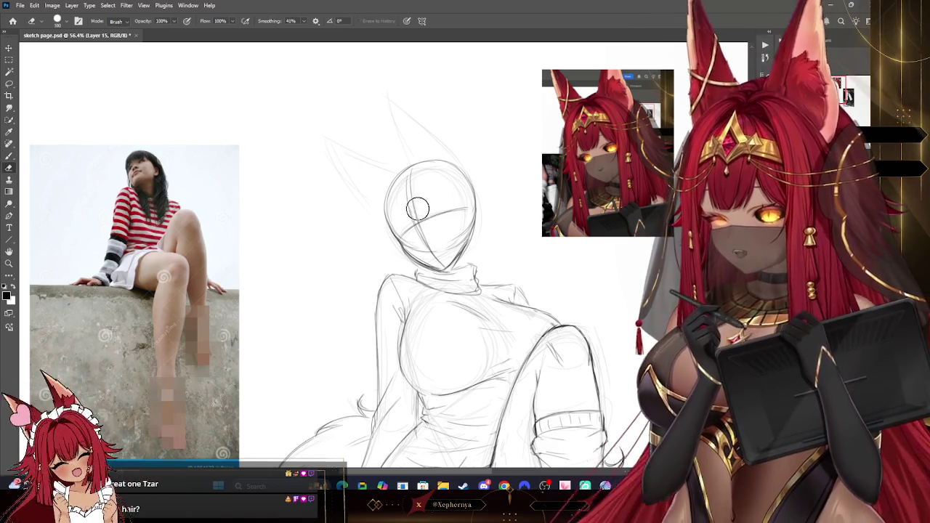
key(bracketleft)
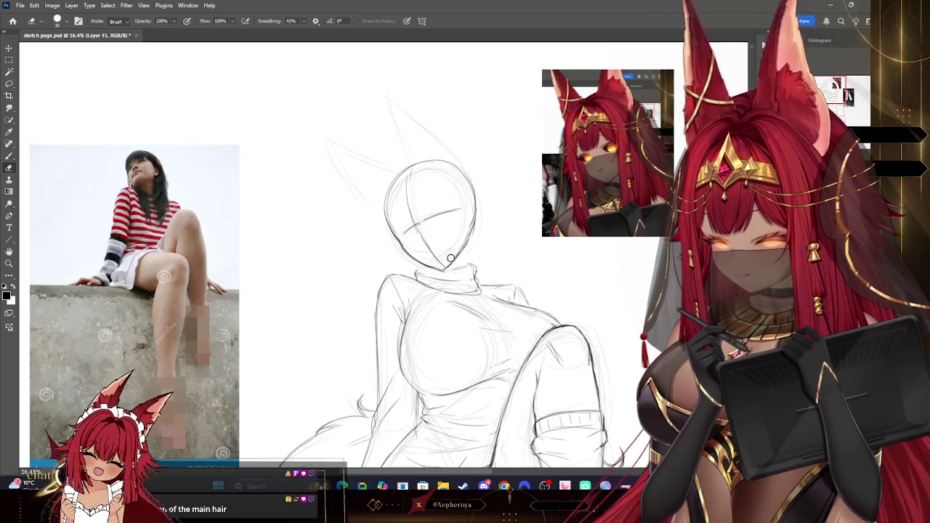
click(9, 157)
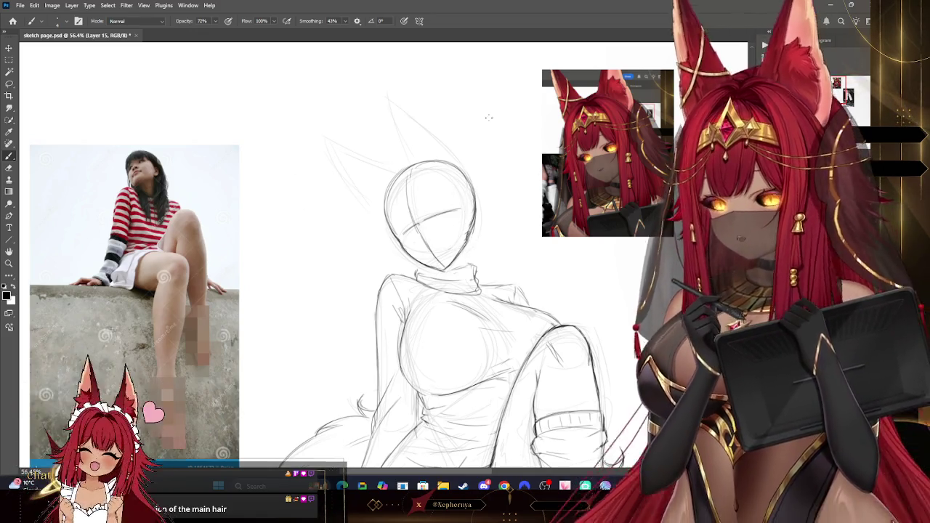
key(z)
drag(509, 223, 560, 224)
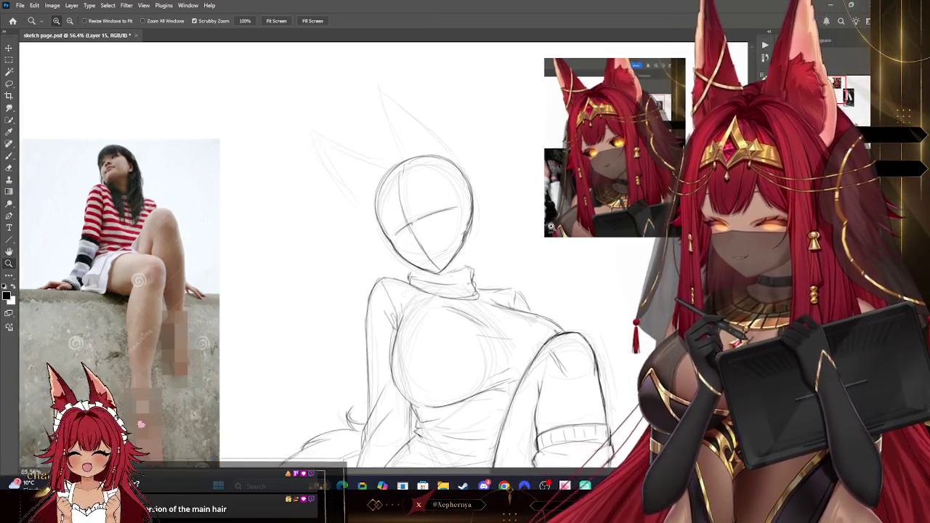
click(10, 154)
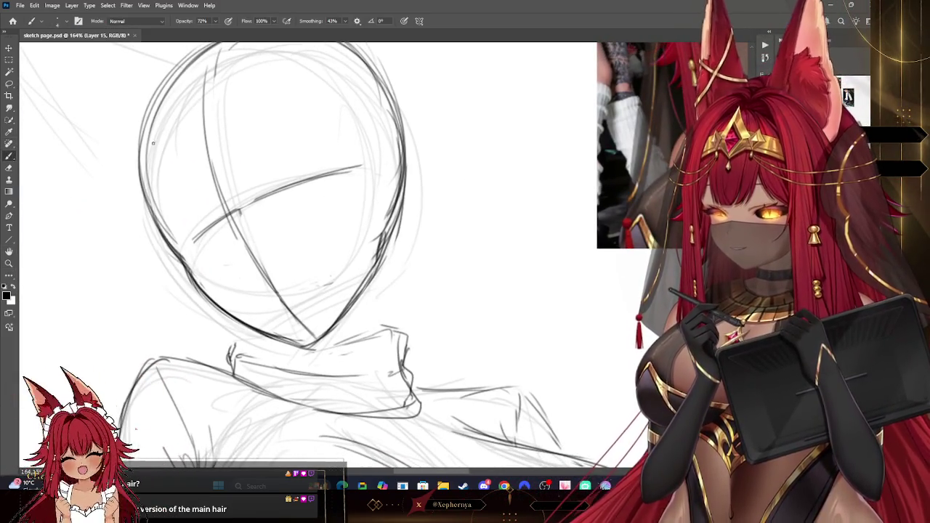
mouse_move(406, 89)
mouse_down()
mouse_move(429, 270)
mouse_move(460, 133)
mouse_move(474, 236)
mouse_up()
drag(503, 178, 469, 258)
mouse_move(491, 226)
mouse_down()
mouse_move(429, 293)
mouse_move(450, 318)
mouse_up()
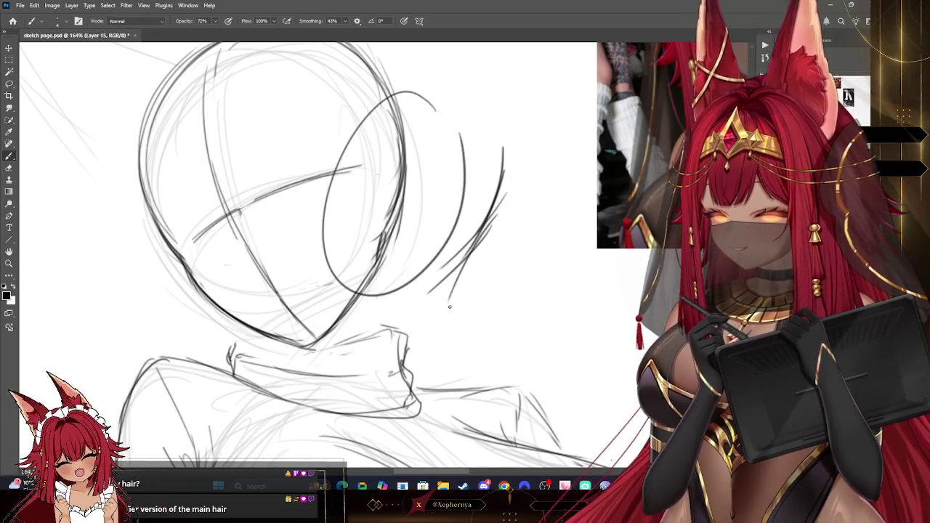
drag(462, 266, 471, 350)
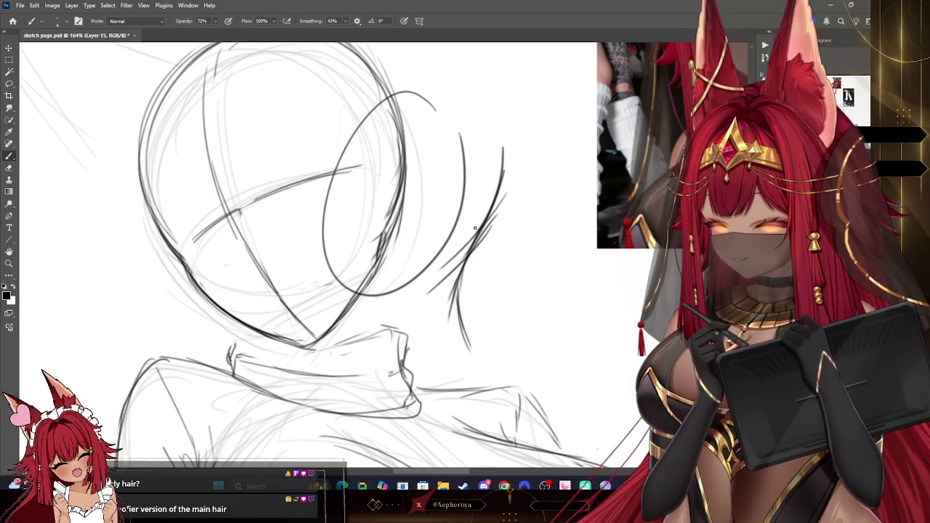
mouse_move(549, 133)
mouse_down()
mouse_move(510, 302)
mouse_move(558, 363)
mouse_up()
drag(541, 212, 611, 341)
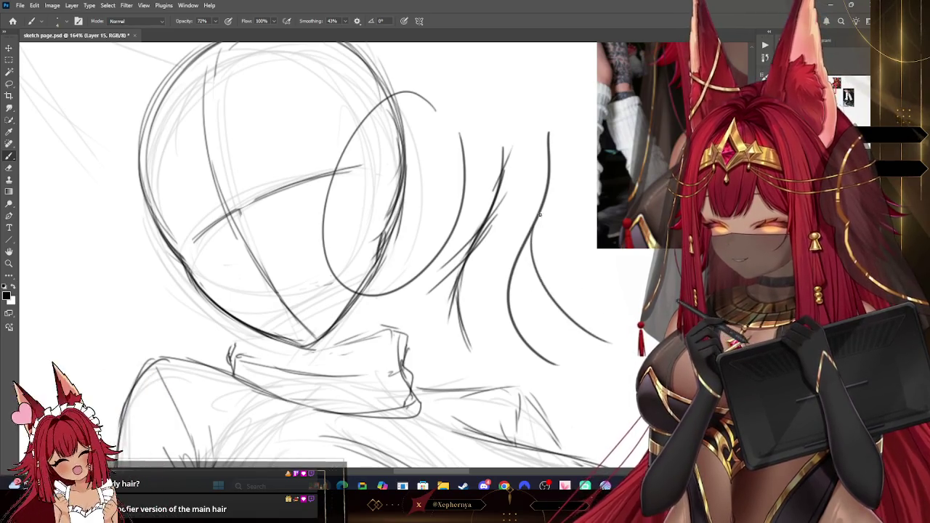
drag(538, 229, 633, 280)
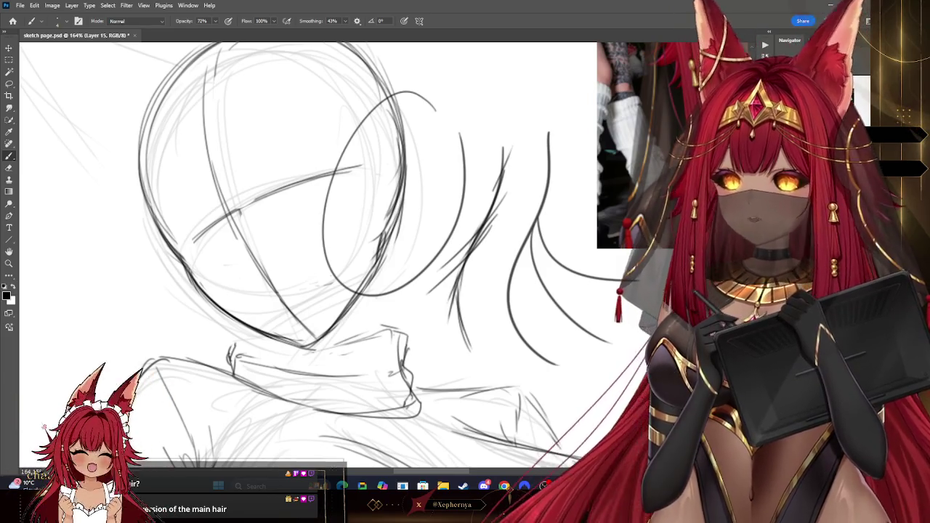
key(ctrl+z)
key(ctrl+z)
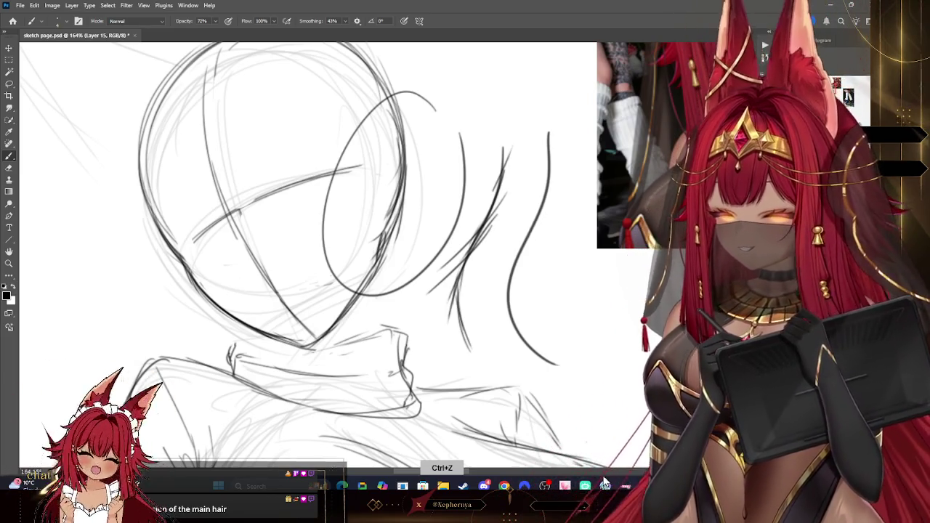
key(ctrl+z)
key(ctrl+z)
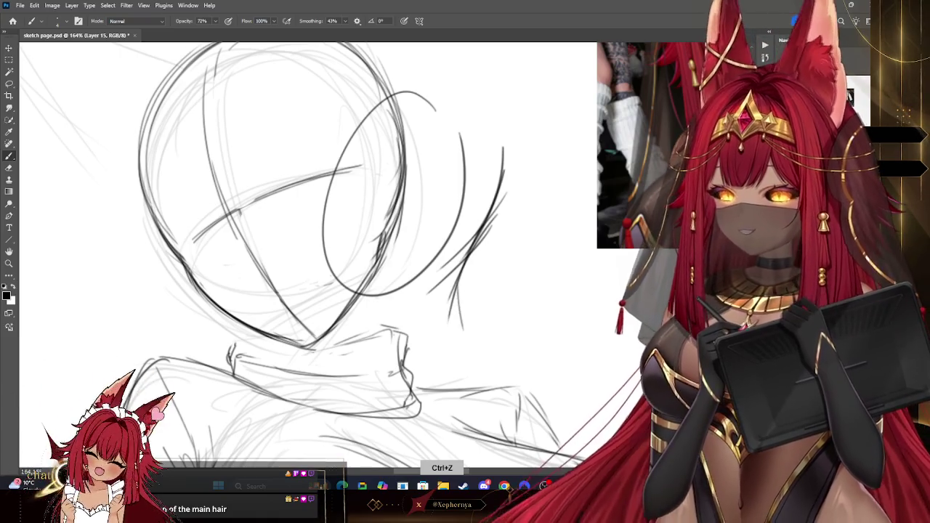
key(ctrl+z)
key(ctrl+z)
key(ctrl+z)
key(ctrl+z)
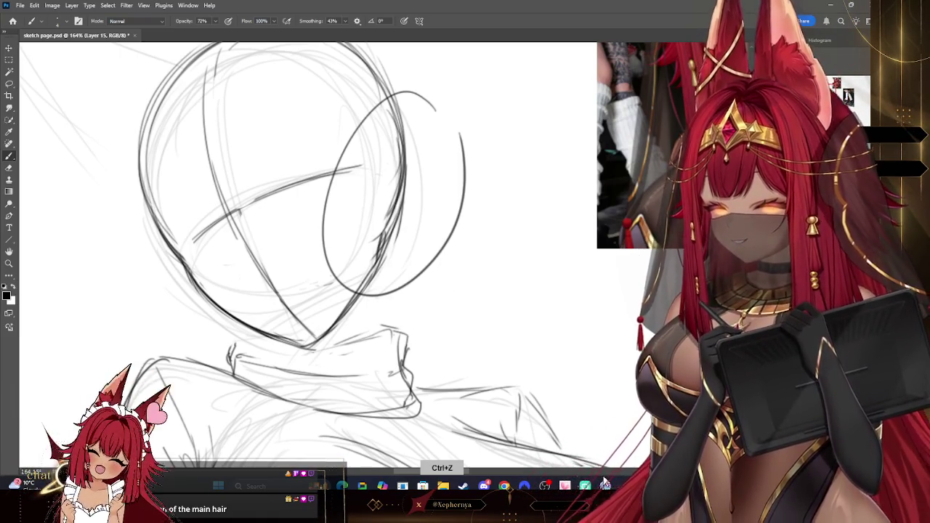
key(ctrl+z)
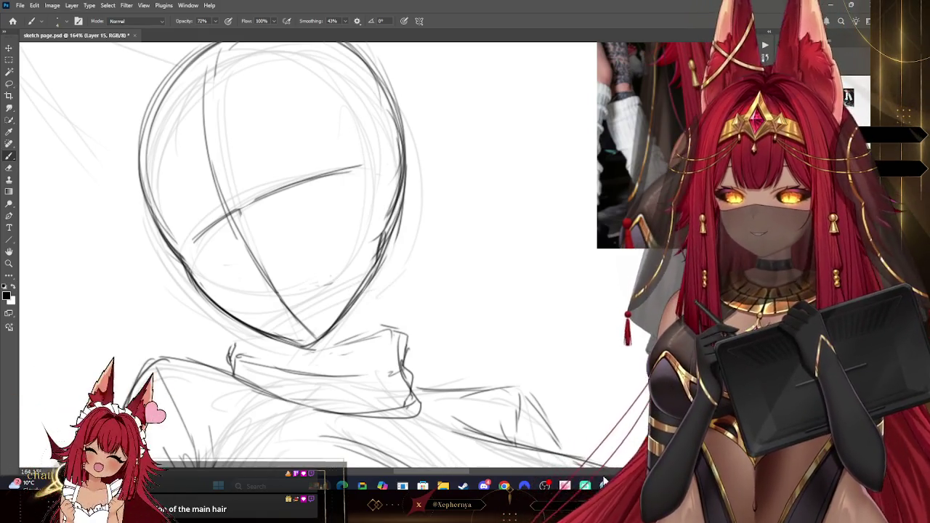
key(z)
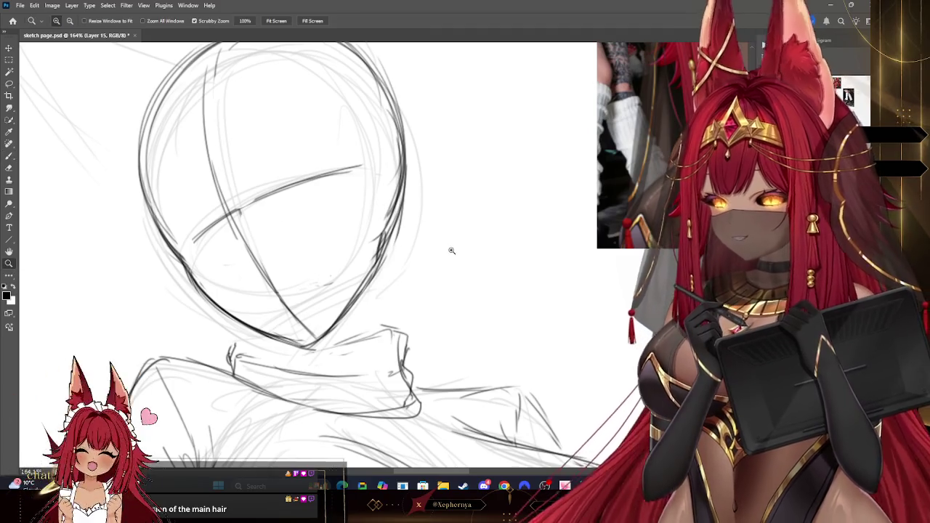
drag(448, 250, 429, 252)
scroll(428, 252, down, 3)
scroll(499, 225, down, 3)
scroll(473, 216, down, 1)
scroll(473, 216, down, 1)
scroll(482, 230, up, 2)
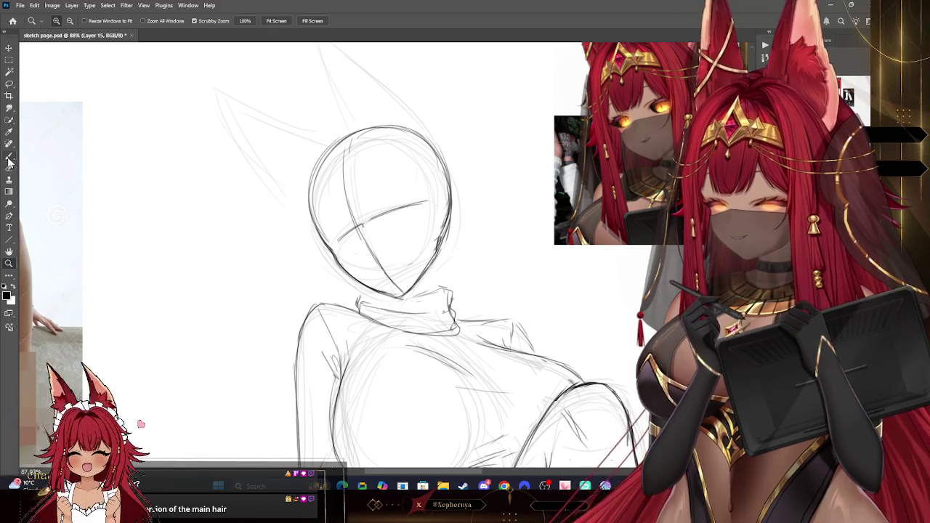
key(b)
drag(503, 146, 457, 250)
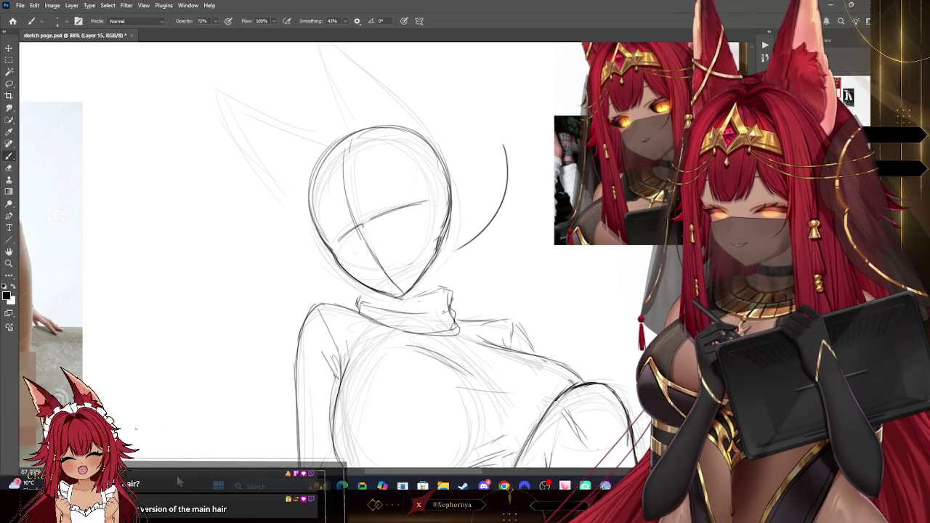
key(ctrl+z)
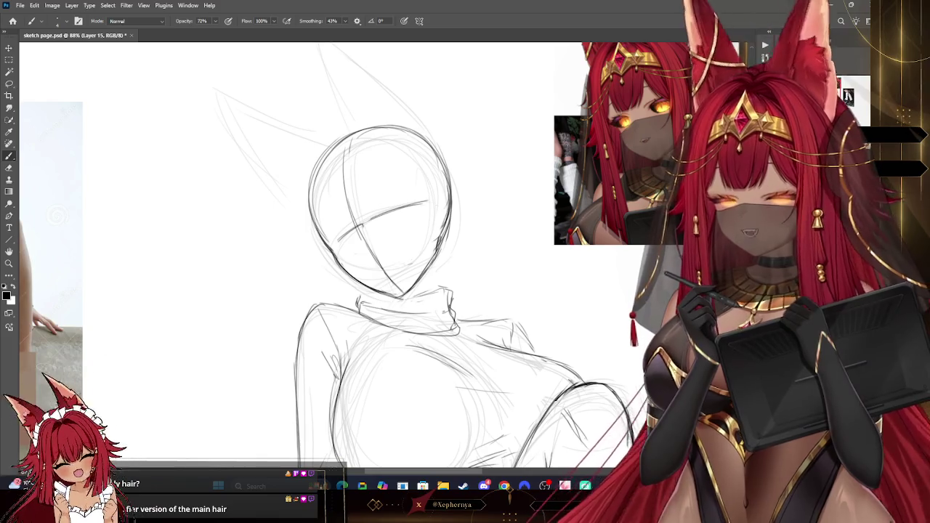
drag(459, 208, 449, 273)
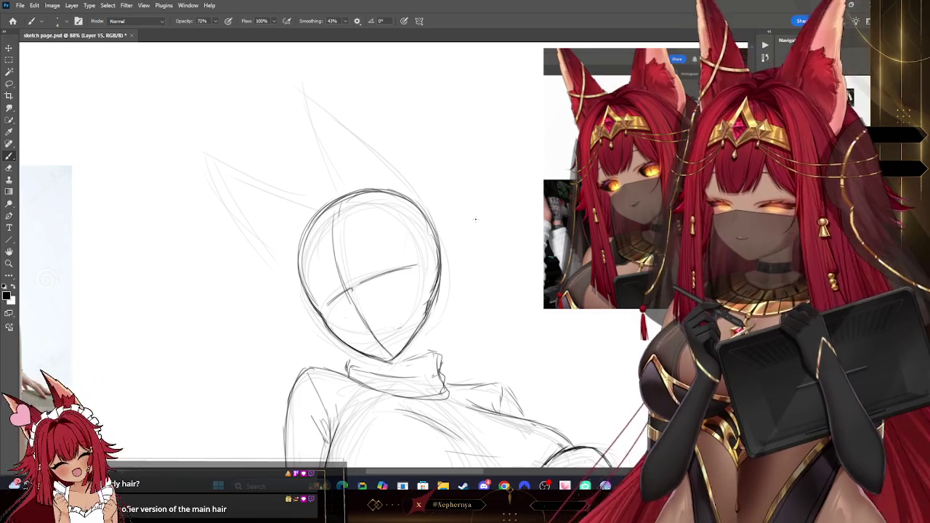
drag(378, 349, 291, 102)
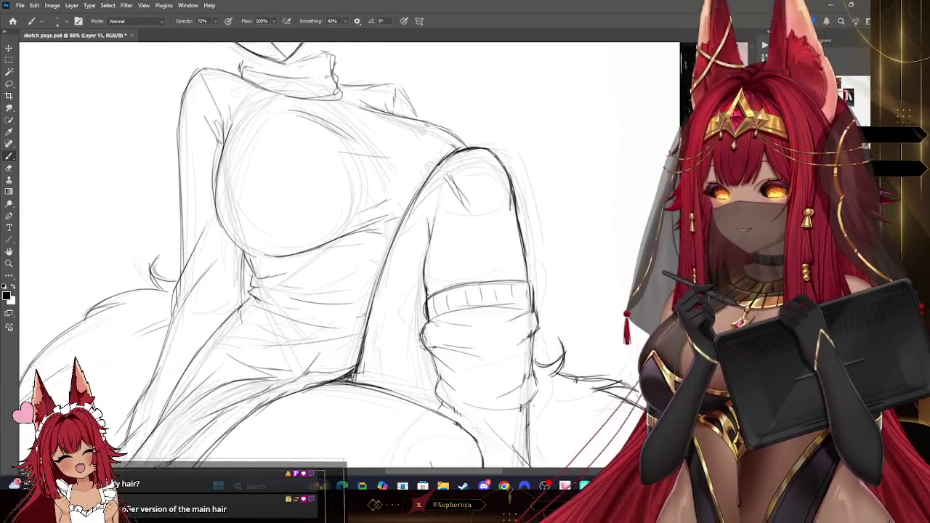
drag(378, 349, 334, 218)
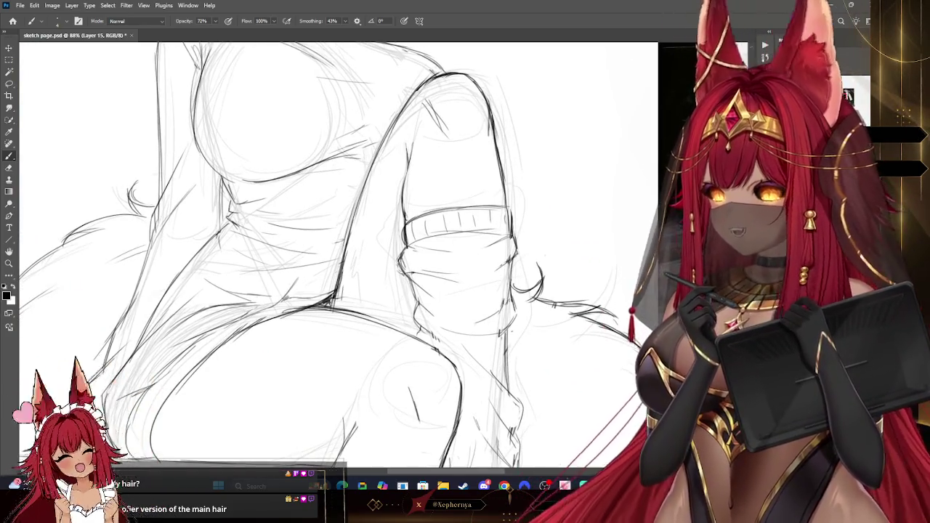
drag(334, 290, 334, 247)
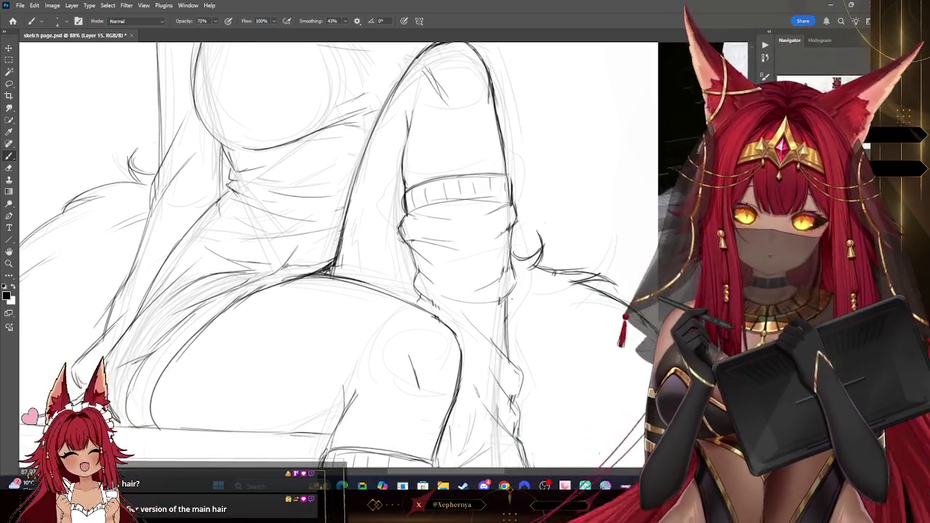
drag(363, 349, 327, 196)
drag(342, 248, 363, 250)
mouse_move(363, 290)
mouse_down()
mouse_move(473, 139)
mouse_move(443, 96)
mouse_move(277, 128)
mouse_up()
mouse_move(363, 255)
mouse_down()
mouse_move(364, 277)
mouse_move(436, 218)
mouse_move(509, 306)
mouse_move(494, 73)
mouse_move(363, 276)
mouse_move(378, 414)
mouse_up()
mouse_move(378, 218)
mouse_down()
mouse_move(312, 306)
mouse_move(349, 218)
mouse_up()
drag(436, 73, 451, 160)
drag(450, 88, 445, 200)
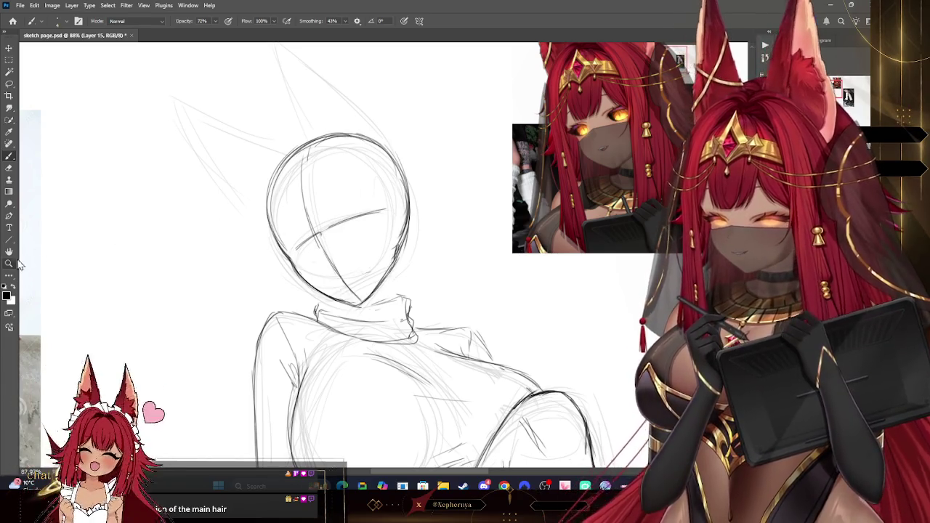
click(9, 264)
drag(430, 204, 213, 106)
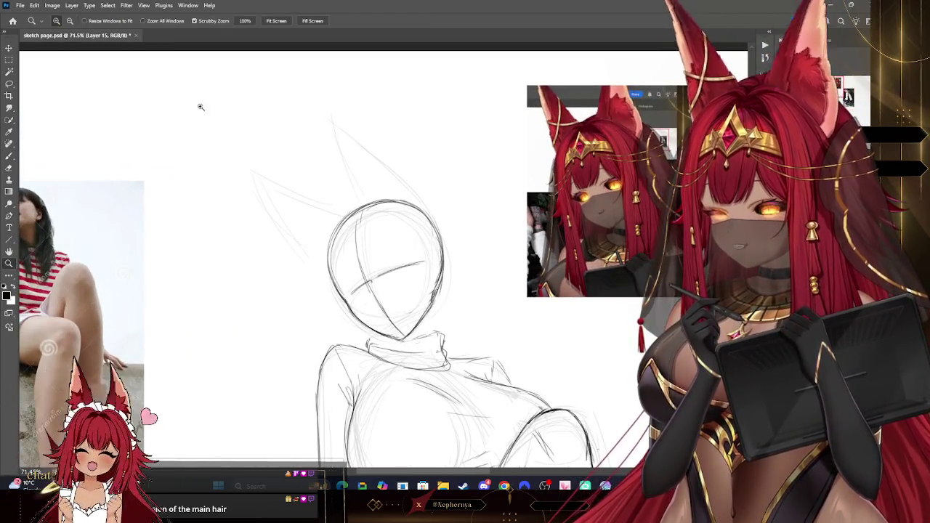
click(9, 157)
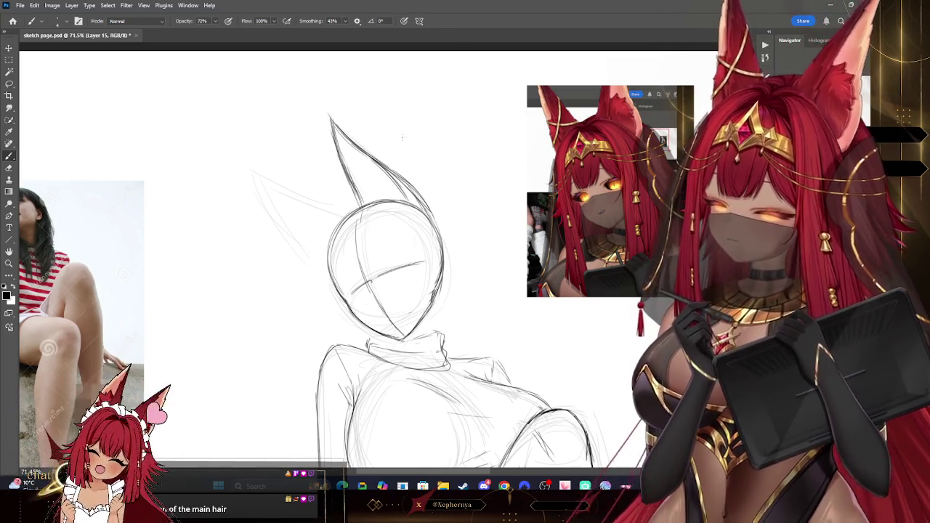
Erase stray marks around the fox ear, removing the small cylinder doodle beside it
click(9, 168)
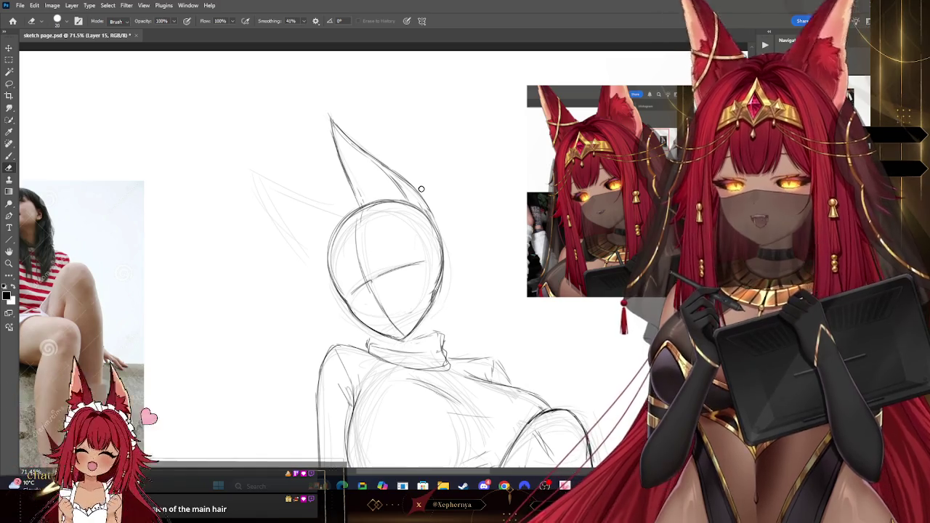
key(b)
drag(427, 124, 420, 142)
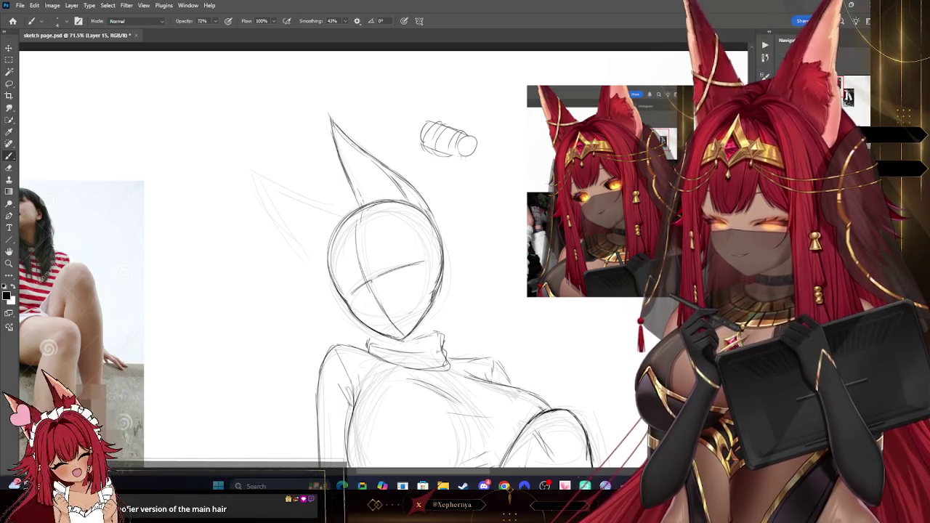
click(10, 168)
drag(426, 128, 473, 142)
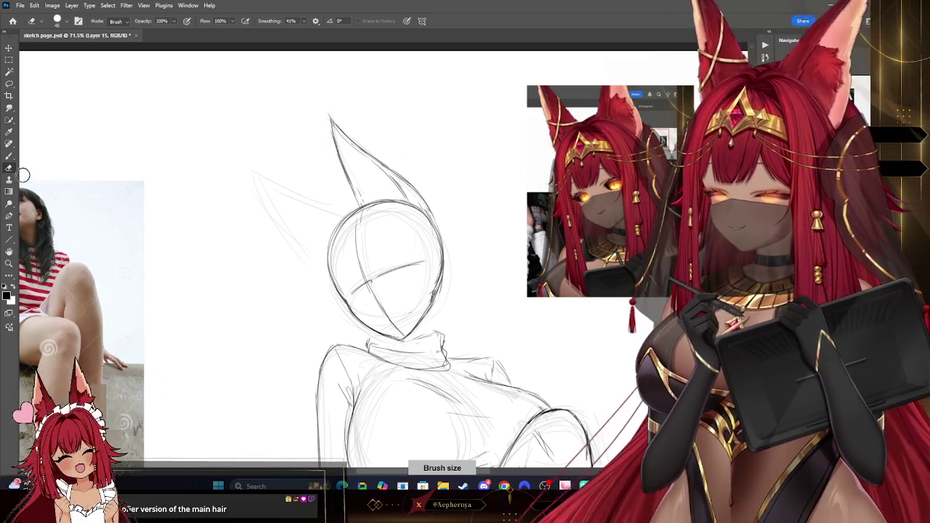
Zoom the canvas to about 52% to frame the head
key(b)
click(8, 263)
scroll(519, 171, down, 3)
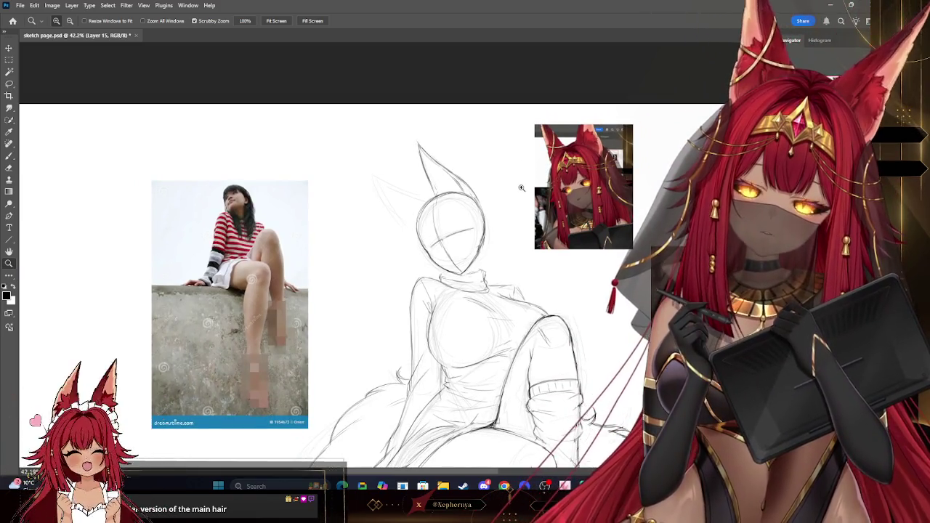
scroll(550, 99, down, 2)
scroll(553, 233, up, 4)
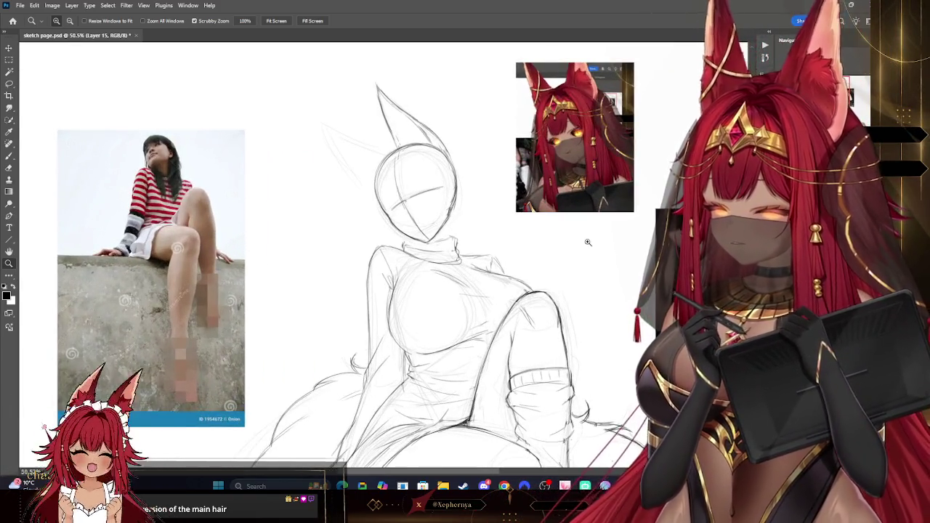
scroll(575, 182, up, 1)
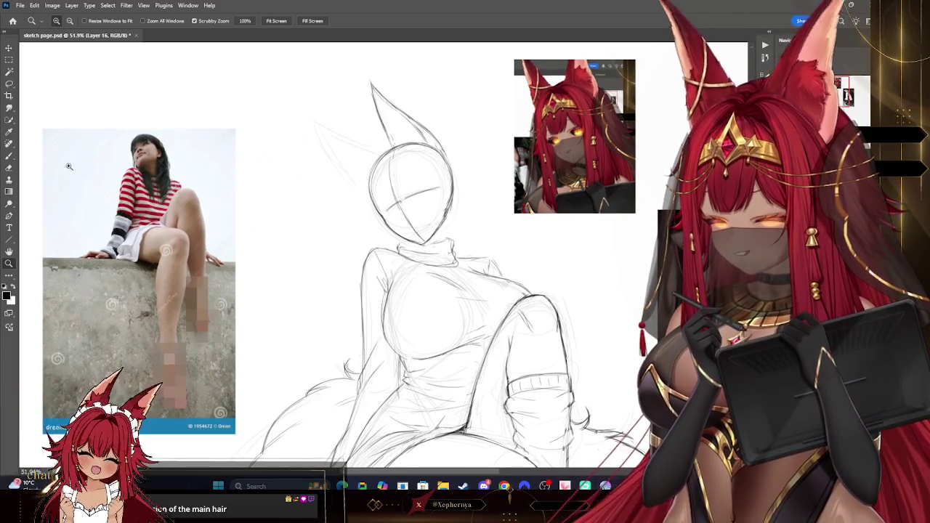
key(b)
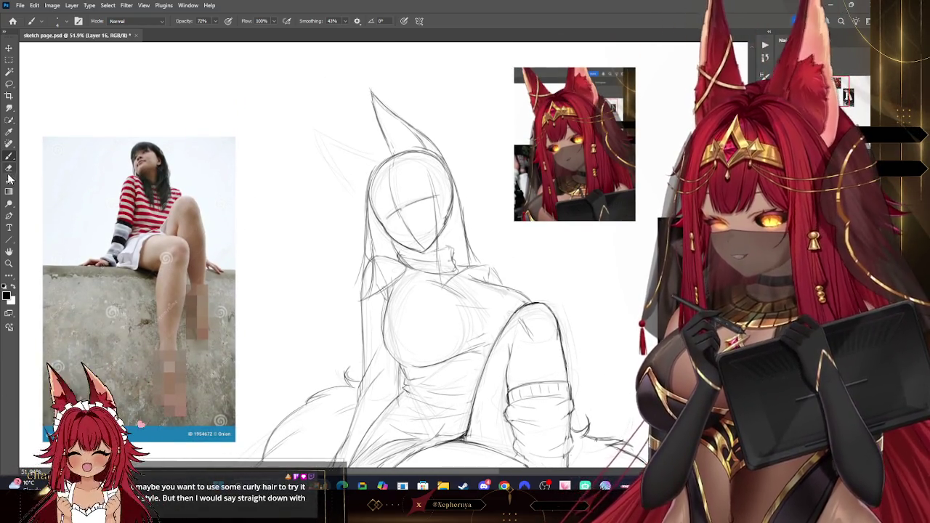
Try a hair stroke down the left side of the head, undo it, and enlarge the eraser
click(9, 167)
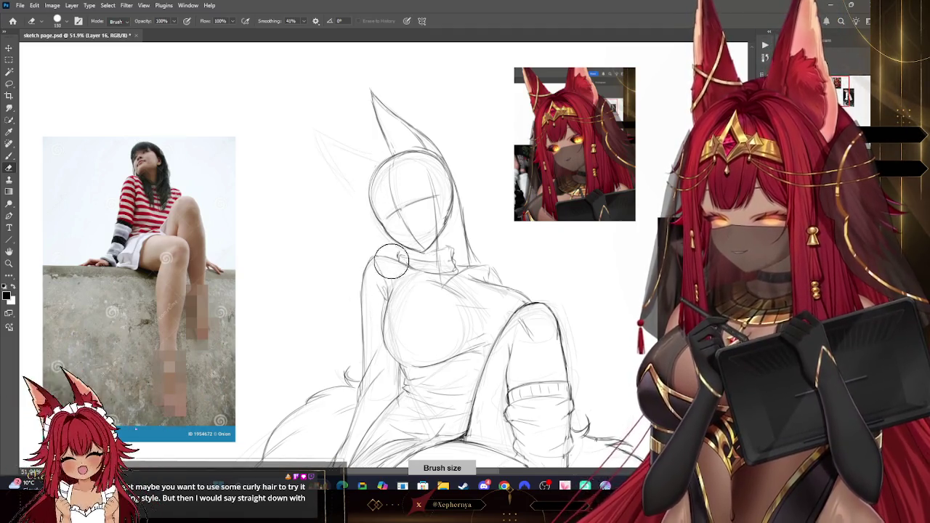
key(b)
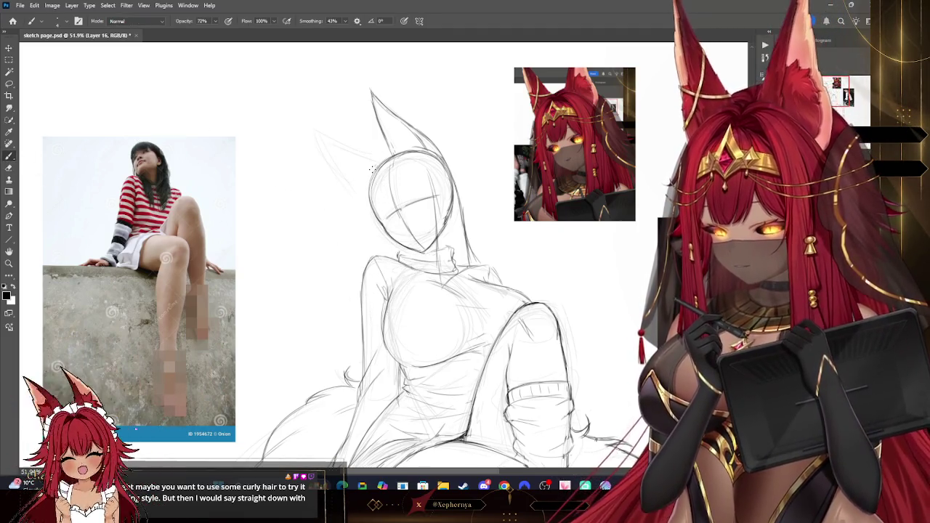
drag(371, 170, 360, 228)
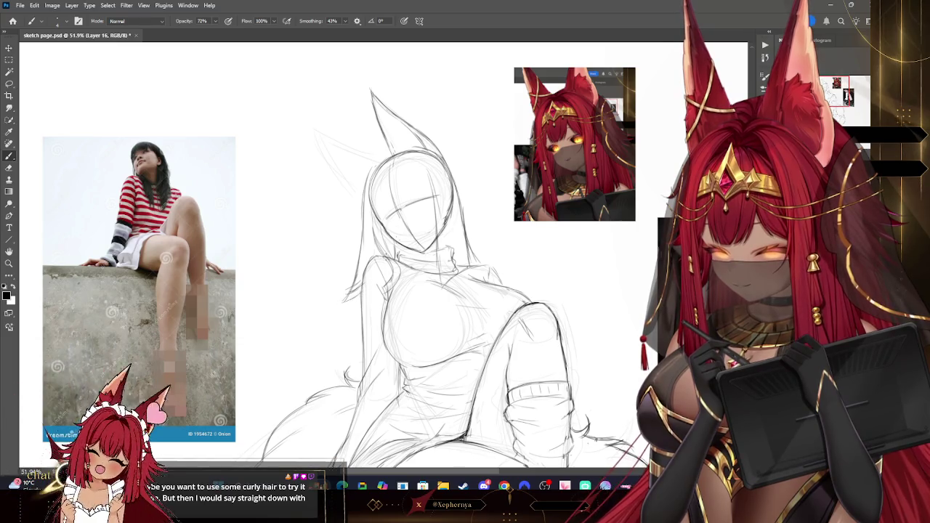
key(ctrl+z)
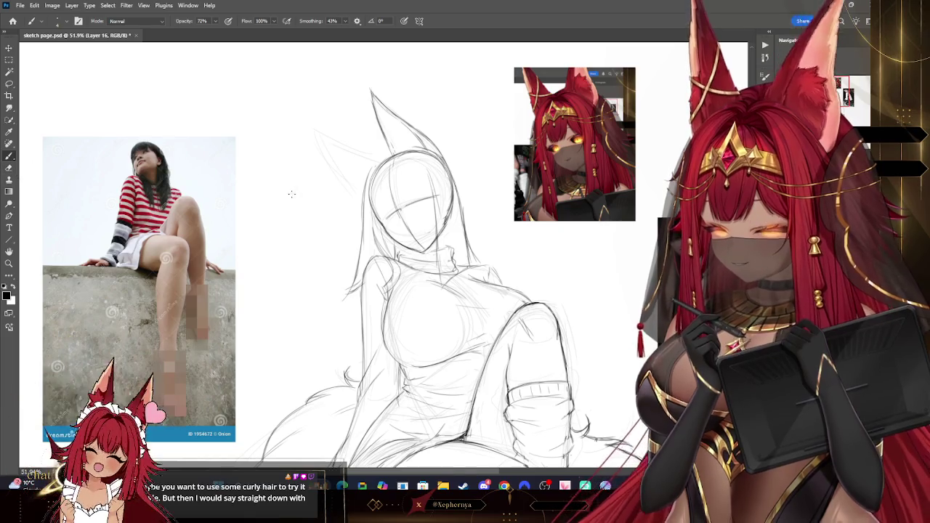
key(e)
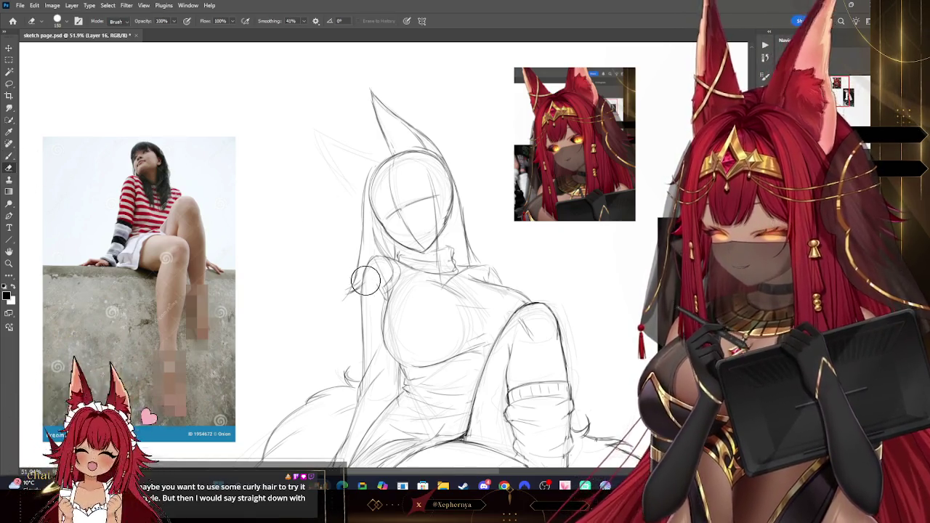
key(bracketright)
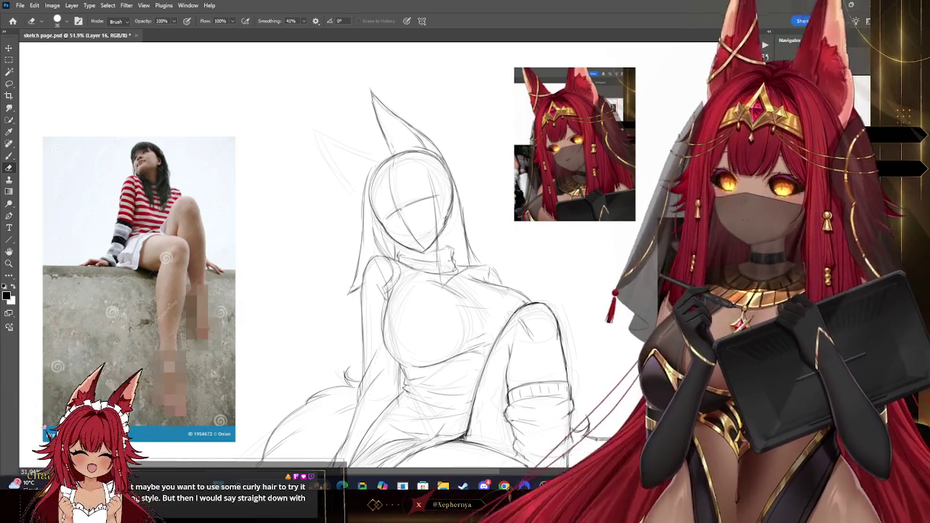
Sketch the second, shorter fox ear beside the first, ending on Layer 15
drag(436, 291, 393, 247)
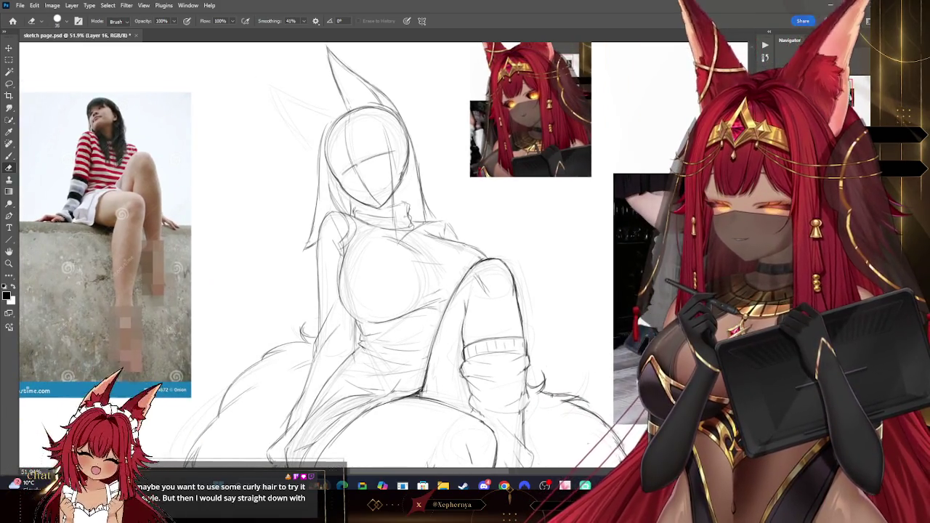
drag(436, 291, 480, 280)
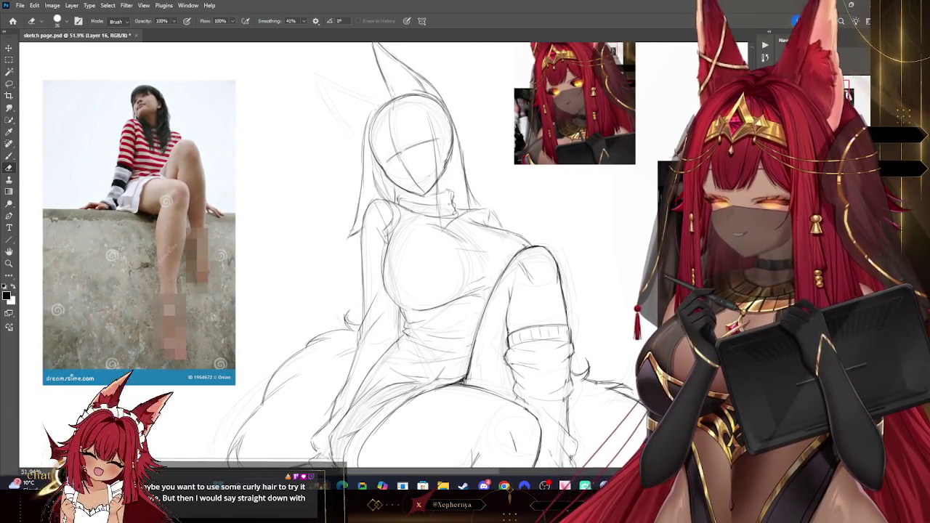
drag(389, 132, 383, 163)
key(b)
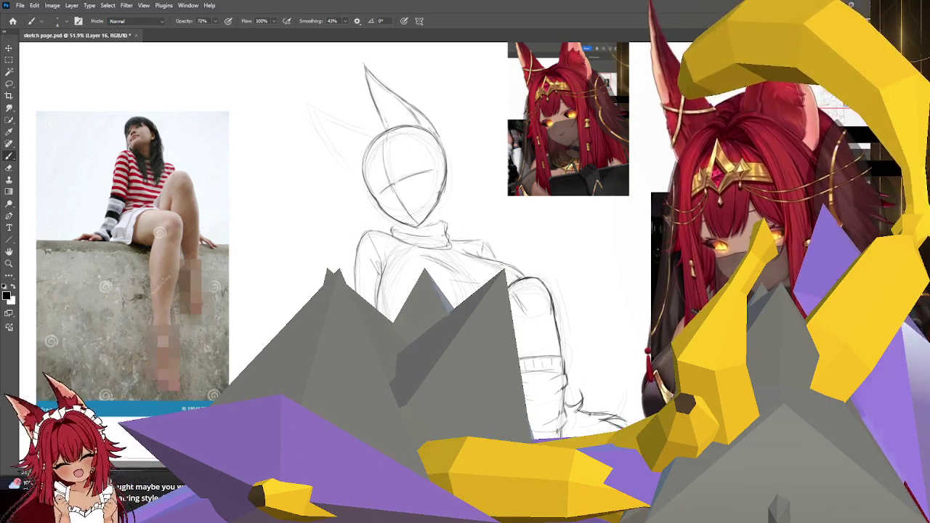
key(ctrl+e)
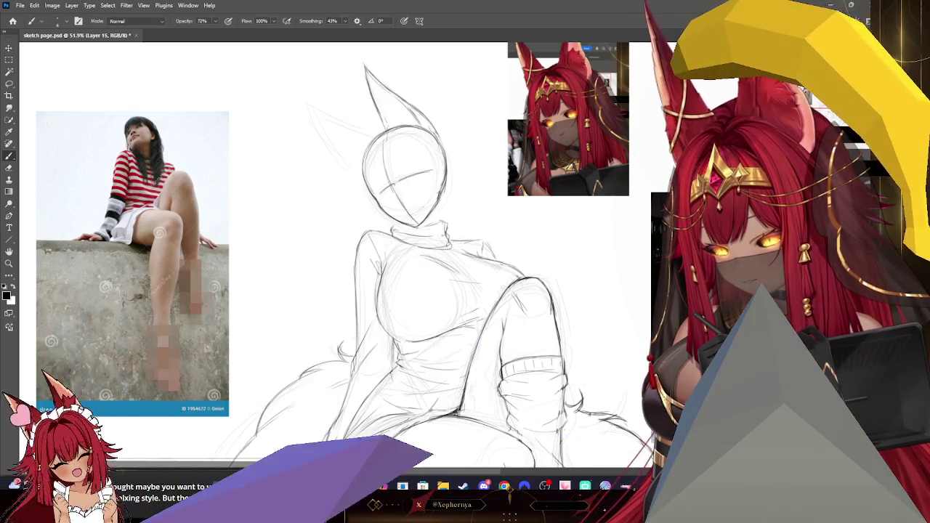
Stretch the head sketch very slightly taller with Free Transform
key(ctrl+t)
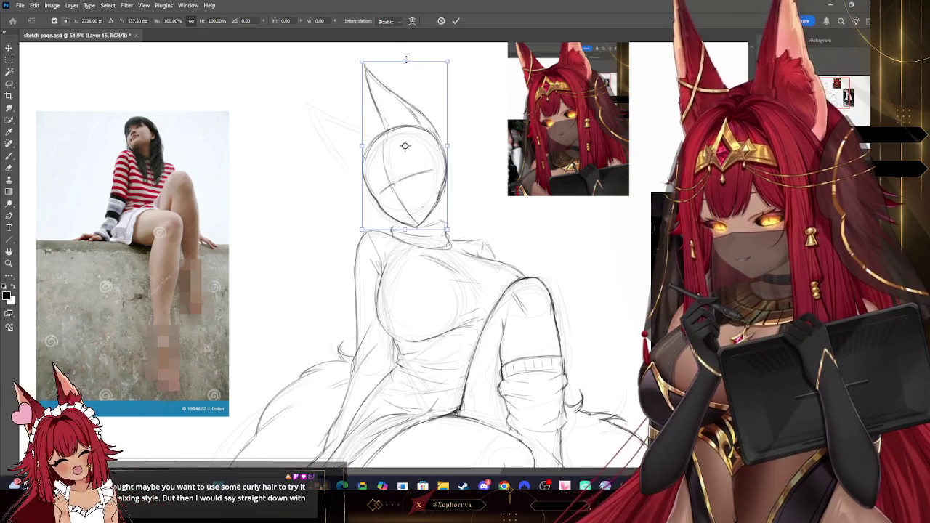
drag(409, 61, 405, 56)
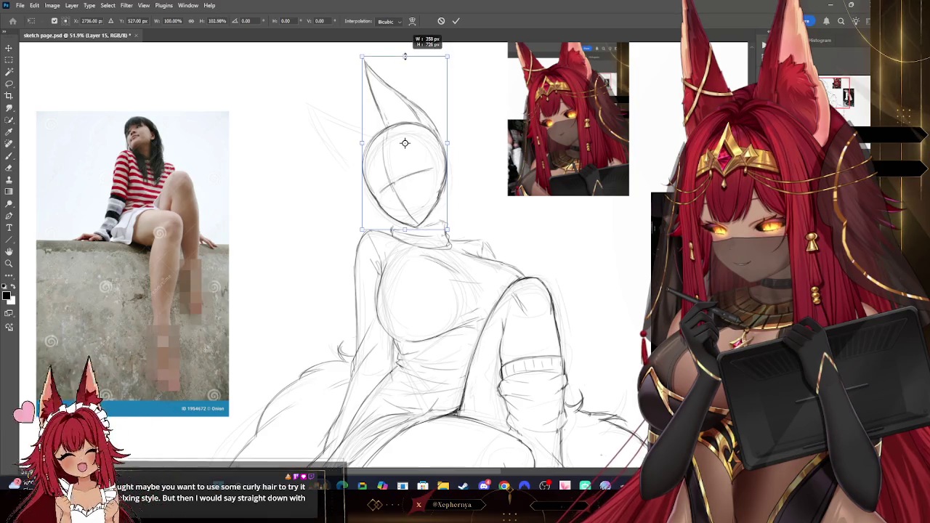
key(Return)
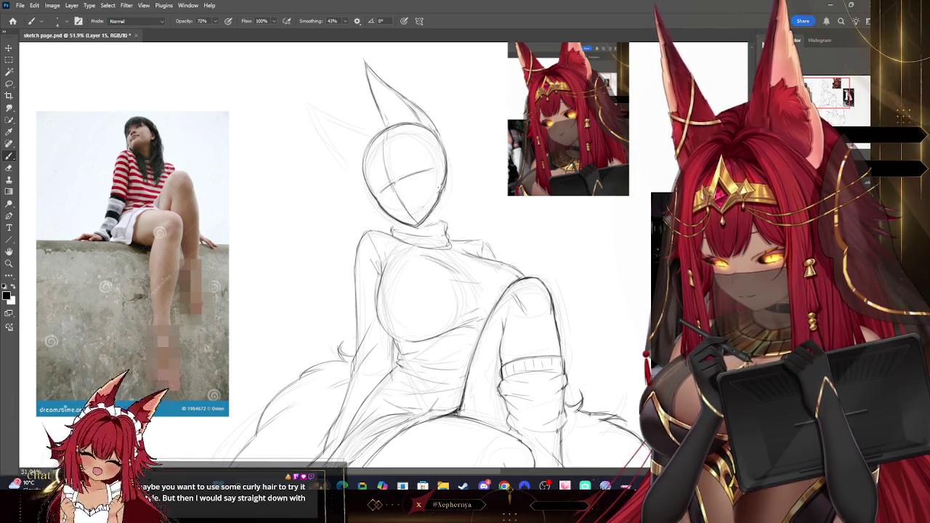
Erase and redraw lines to form the broad left fox ear
key(e)
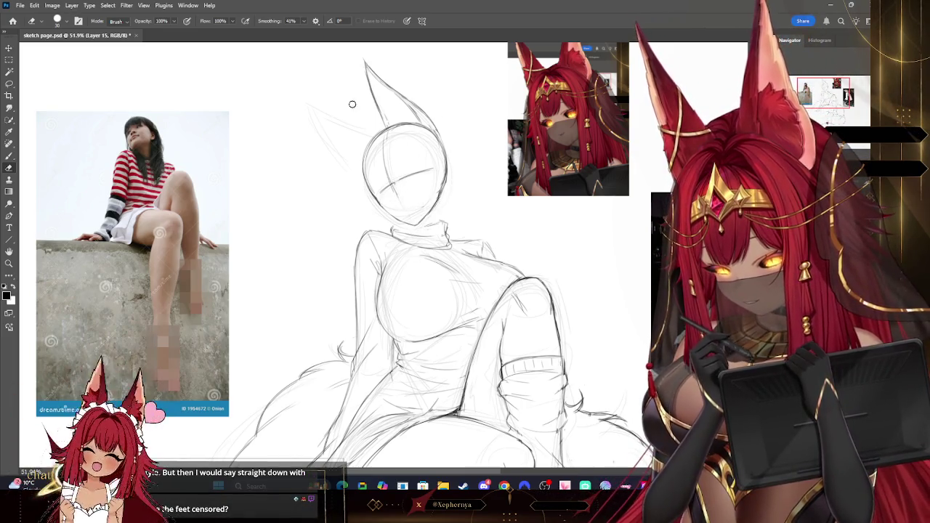
key(b)
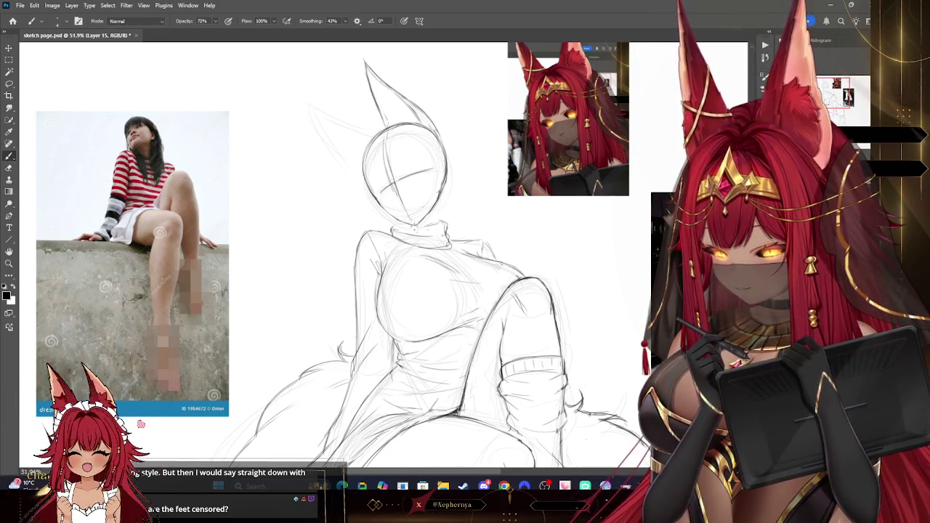
key(e)
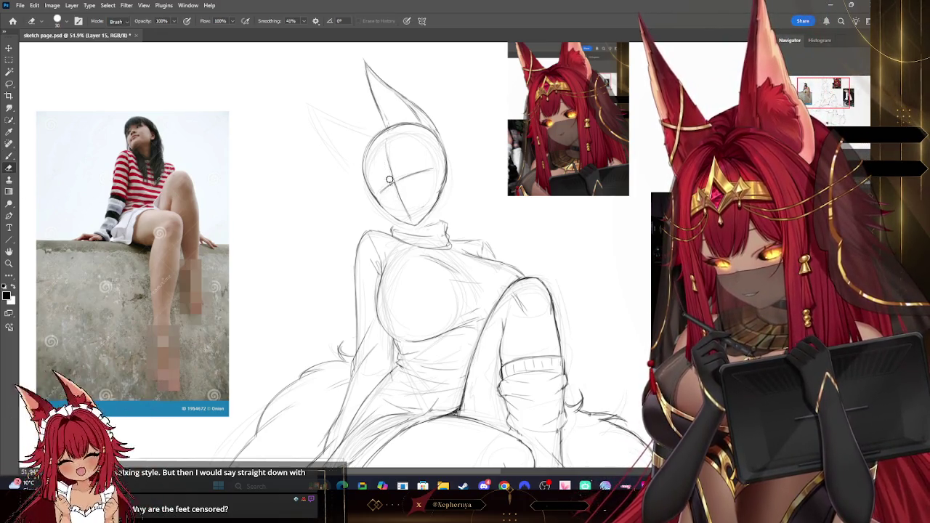
double_click(434, 52)
key(b)
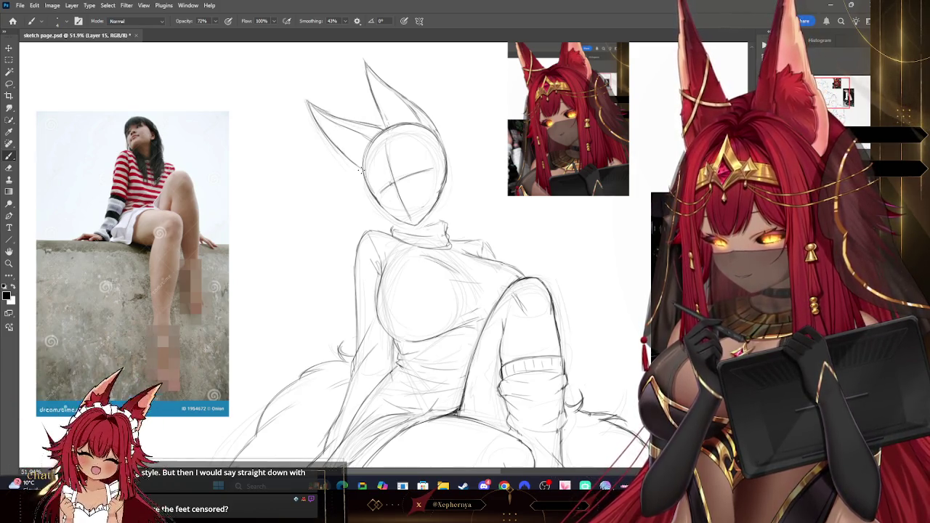
Scale the head and ears to about 94% and rotate them 3.7°
key(z)
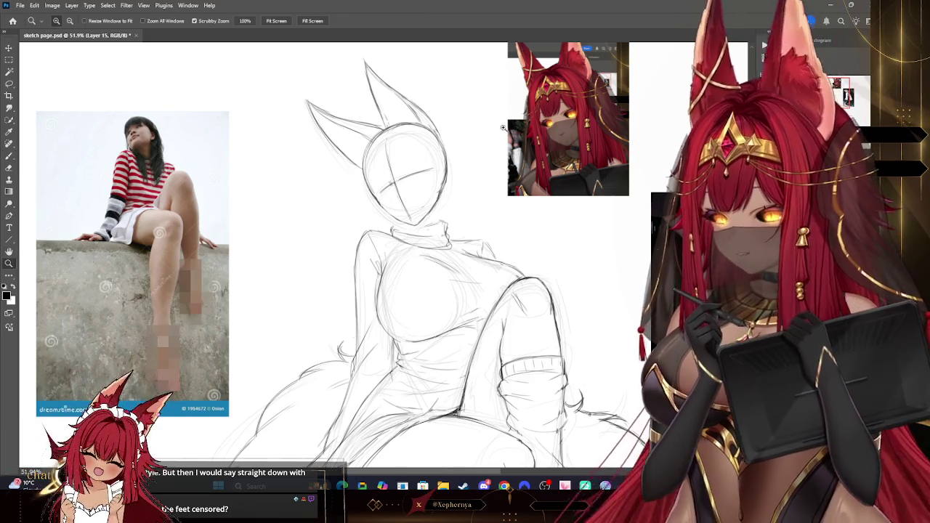
alt+click(508, 128)
drag(590, 154, 607, 155)
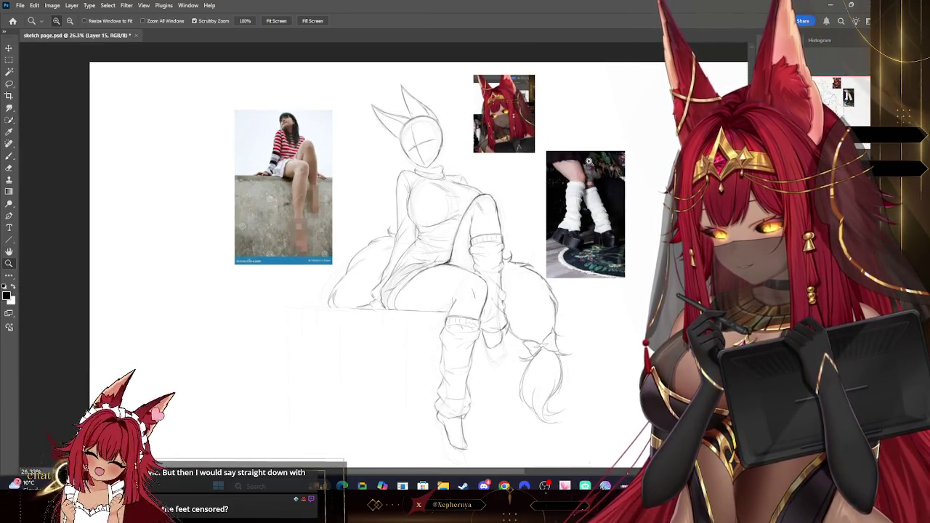
drag(504, 127, 523, 124)
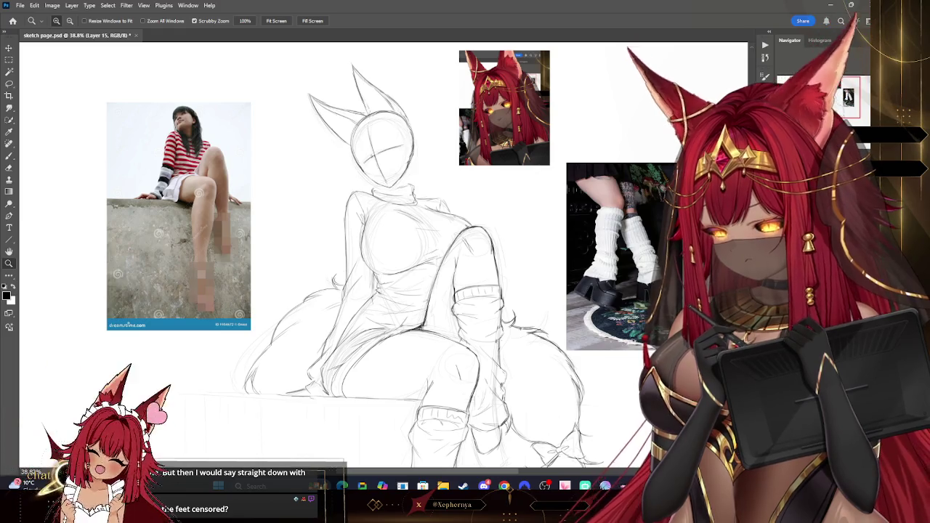
key(v)
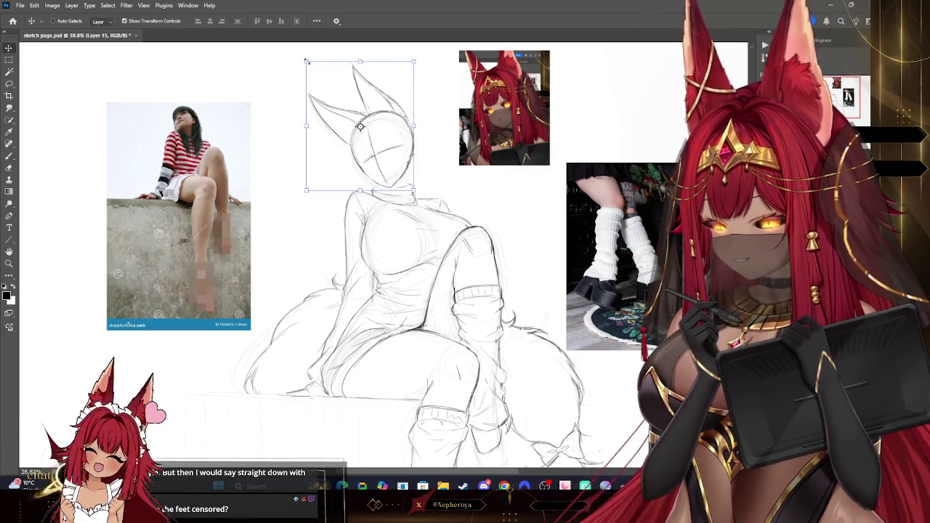
key(ctrl+t)
drag(308, 62, 309, 64)
drag(428, 63, 432, 65)
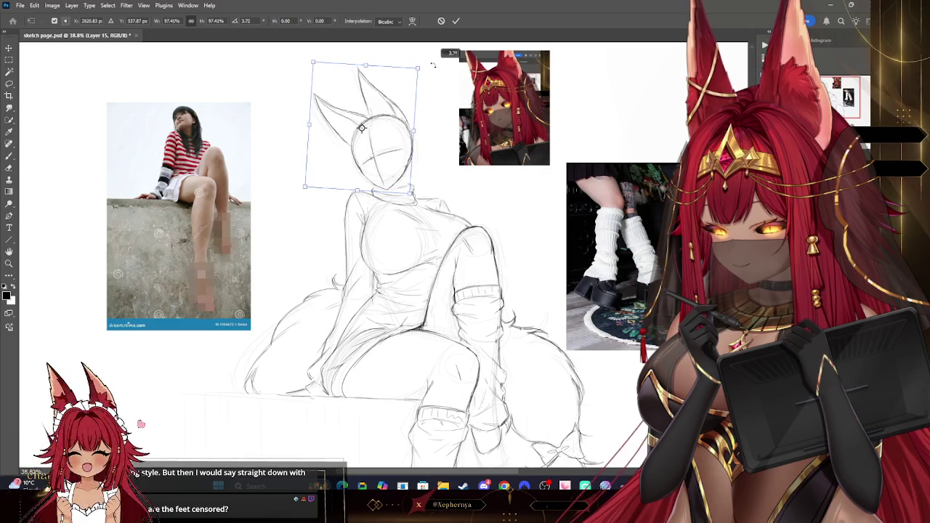
key(Return)
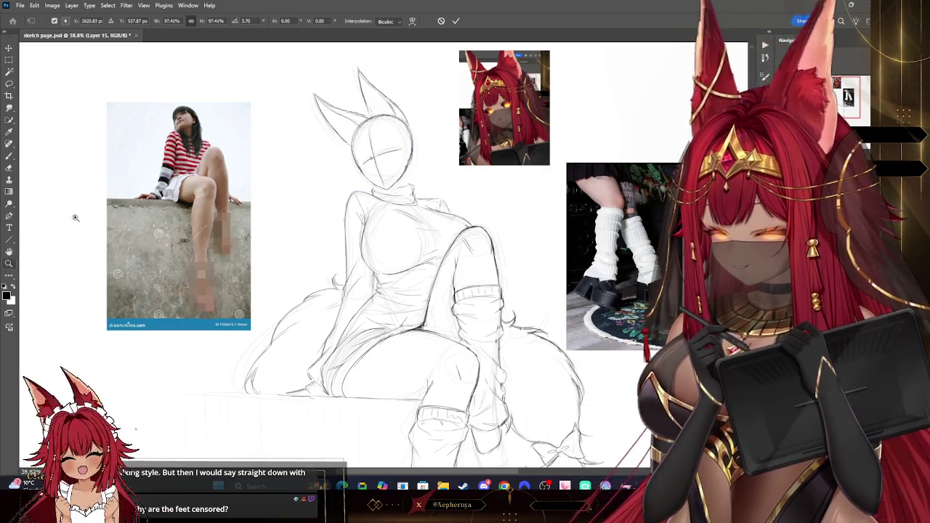
Lasso the right ear, rotate it about 4.7°, nudge it right, and deselect
key(z)
scroll(472, 115, down, 2)
scroll(174, 102, up, 5)
key(l)
drag(328, 63, 348, 144)
mouse_move(322, 59)
mouse_down()
mouse_move(351, 151)
mouse_move(404, 155)
mouse_move(423, 167)
mouse_up()
key(v)
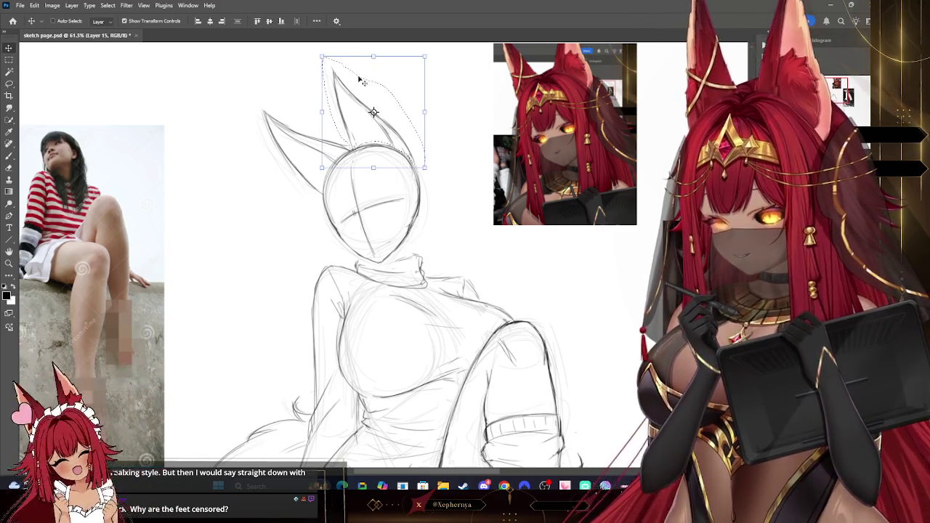
key(ctrl+t)
drag(436, 95, 447, 110)
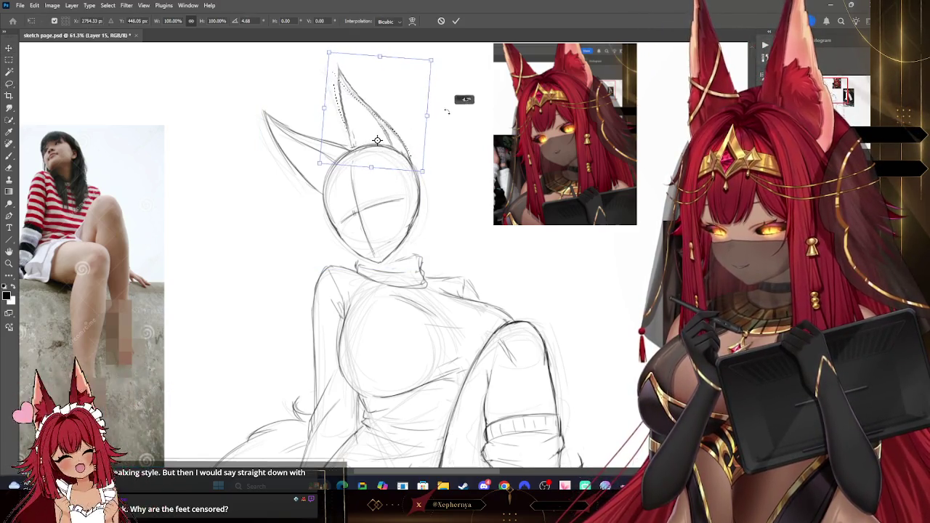
drag(409, 142, 412, 144)
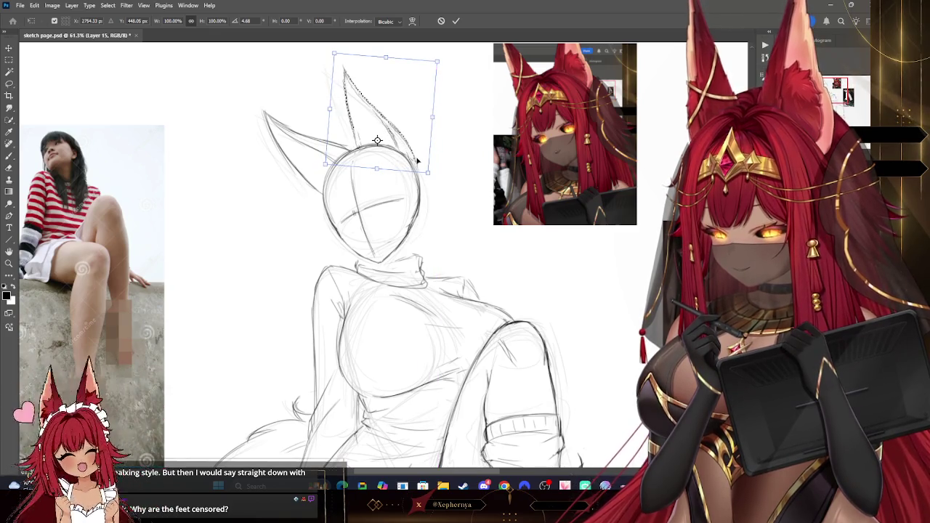
click(9, 263)
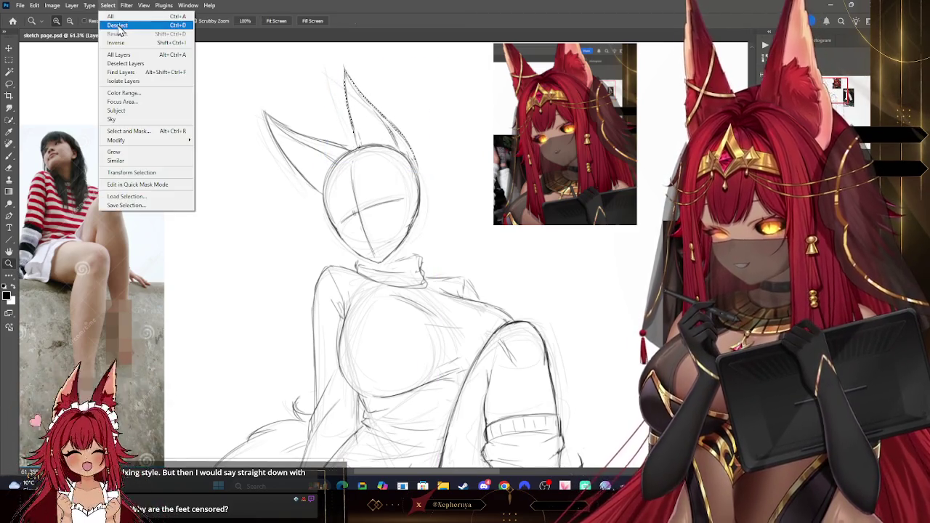
alt+click(427, 108)
mouse_move(427, 108)
mouse_down()
mouse_move(417, 104)
mouse_move(454, 133)
mouse_move(441, 131)
mouse_move(486, 204)
mouse_up()
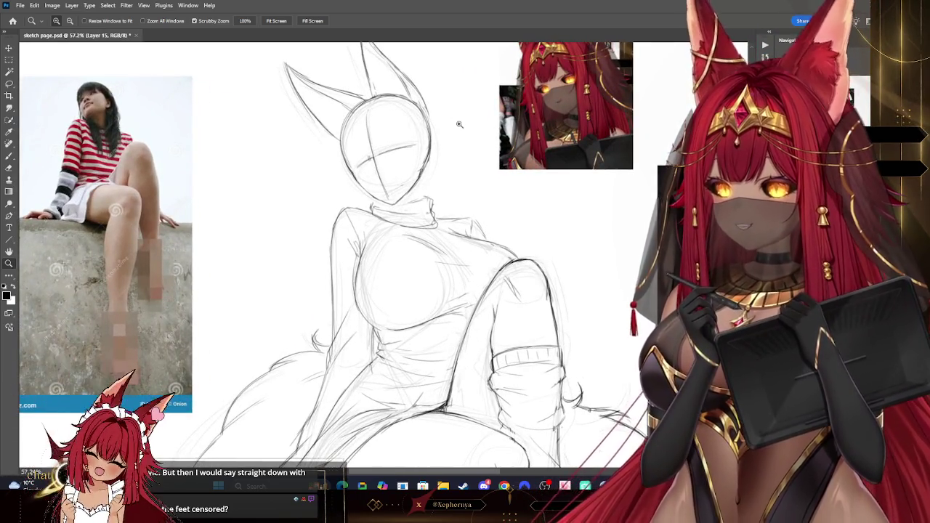
Redraw and erase the fox ear lines up close until both outlines are clean
mouse_move(560, 125)
mouse_down()
mouse_move(550, 133)
mouse_move(525, 122)
mouse_move(427, 67)
mouse_up()
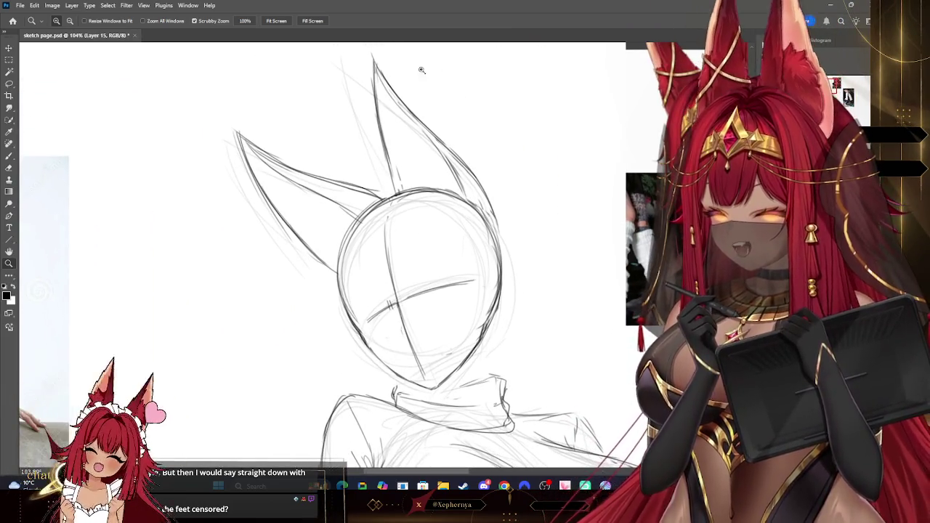
key(b)
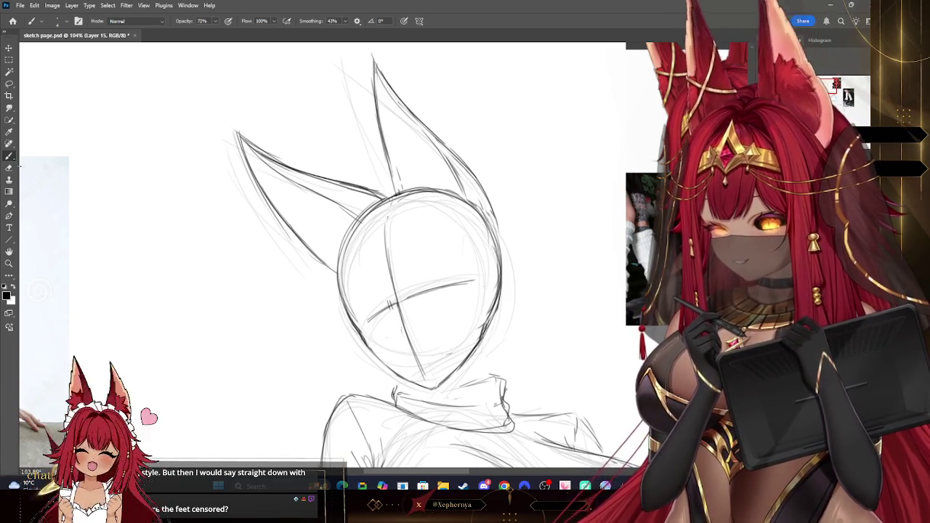
key(e)
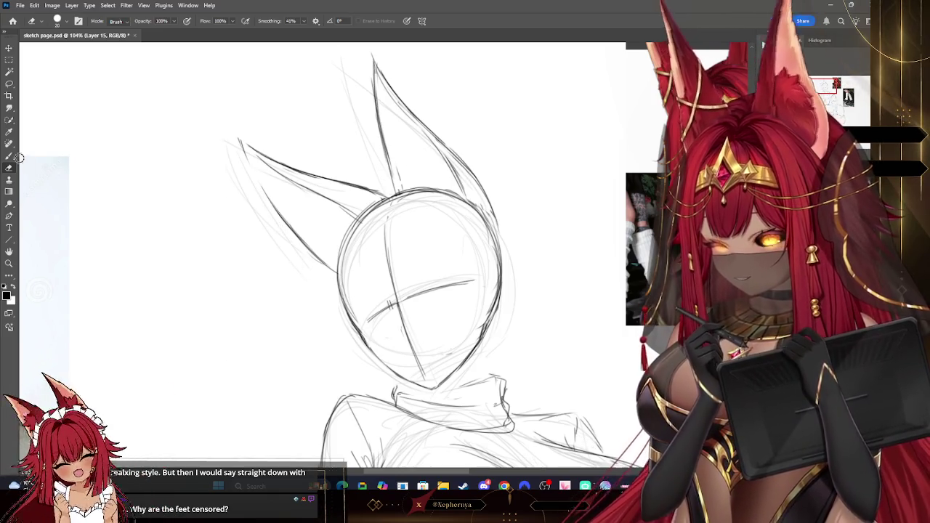
key(b)
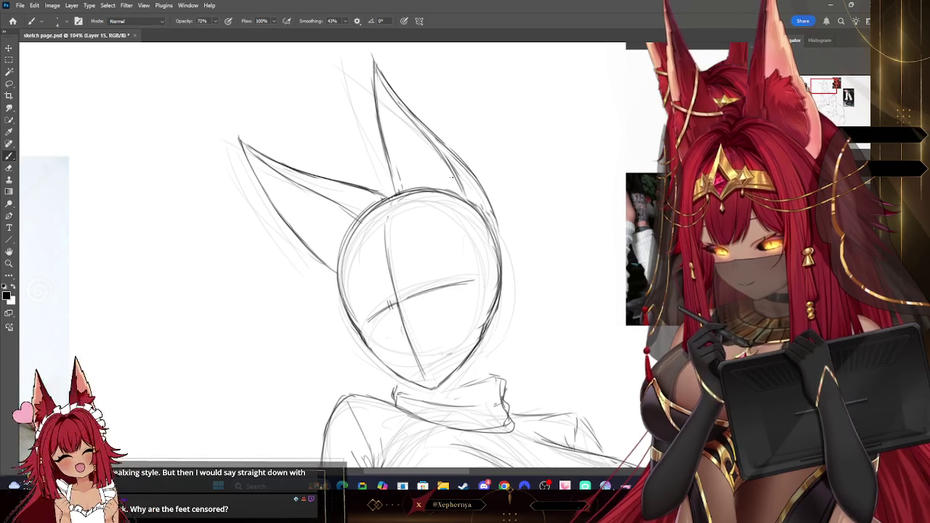
key(e)
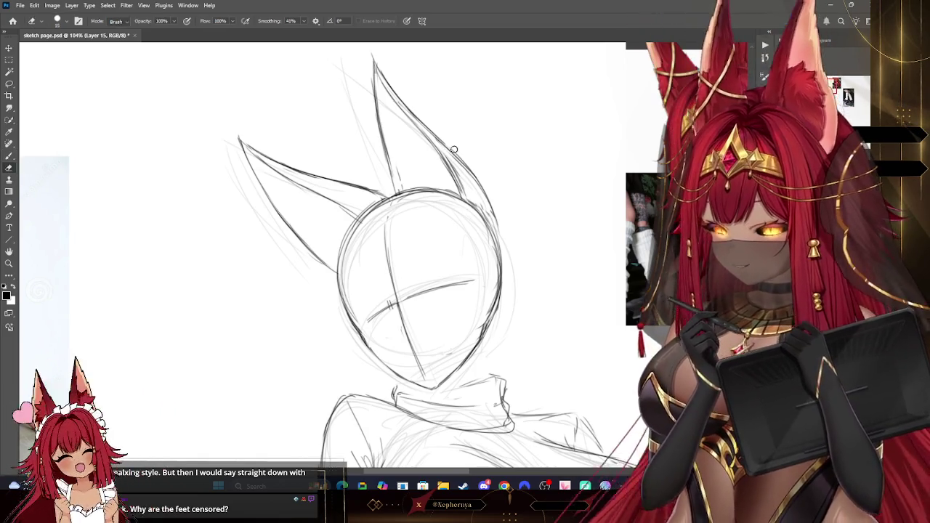
key(bracketright)
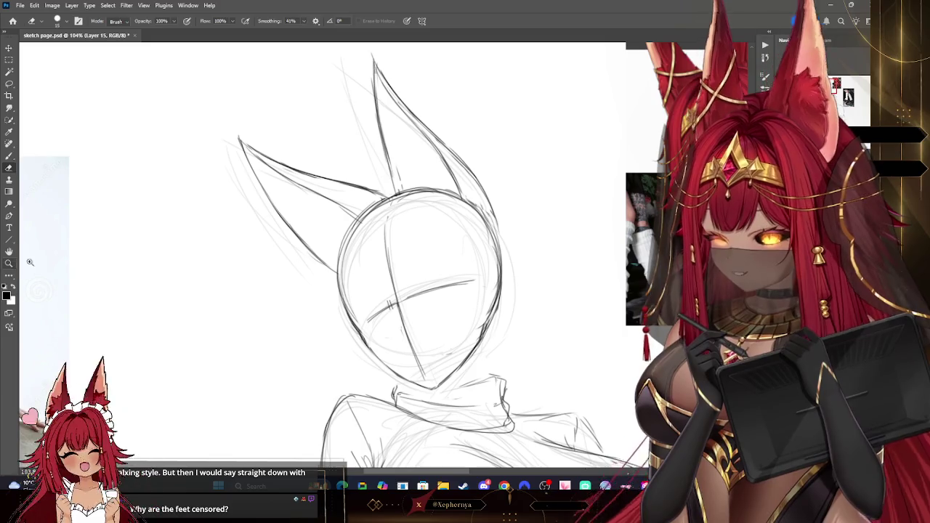
click(8, 263)
scroll(484, 143, down, 6)
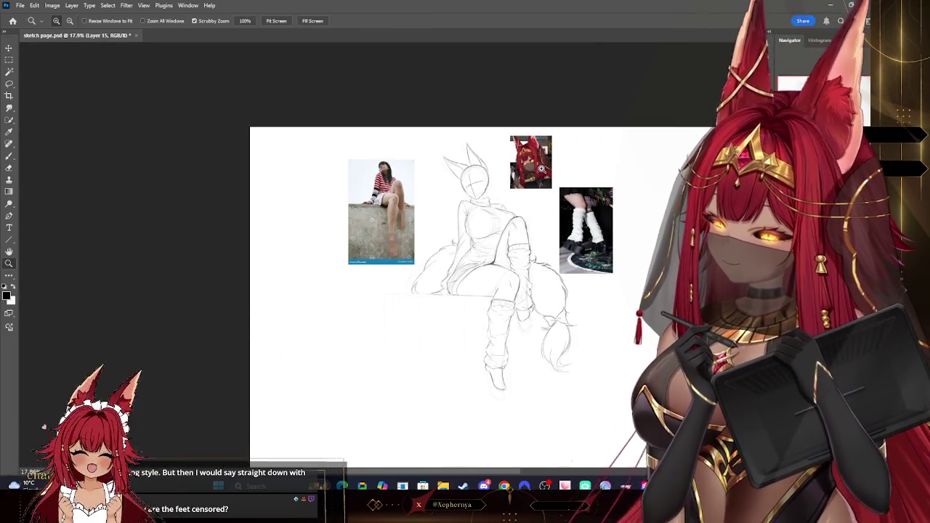
scroll(541, 168, up, 3)
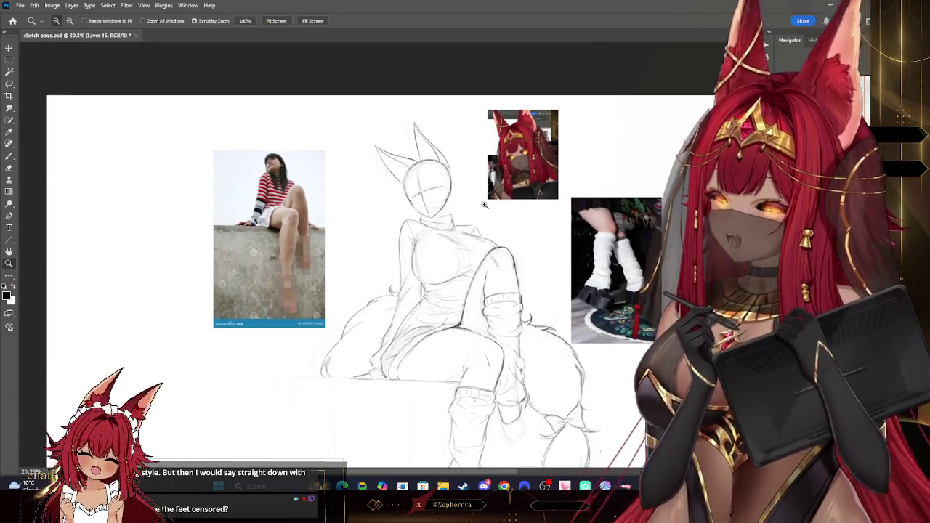
Frame the whole fox-girl sketch and its references at 33.3% zoom
scroll(487, 204, up, 1)
scroll(487, 204, up, 1)
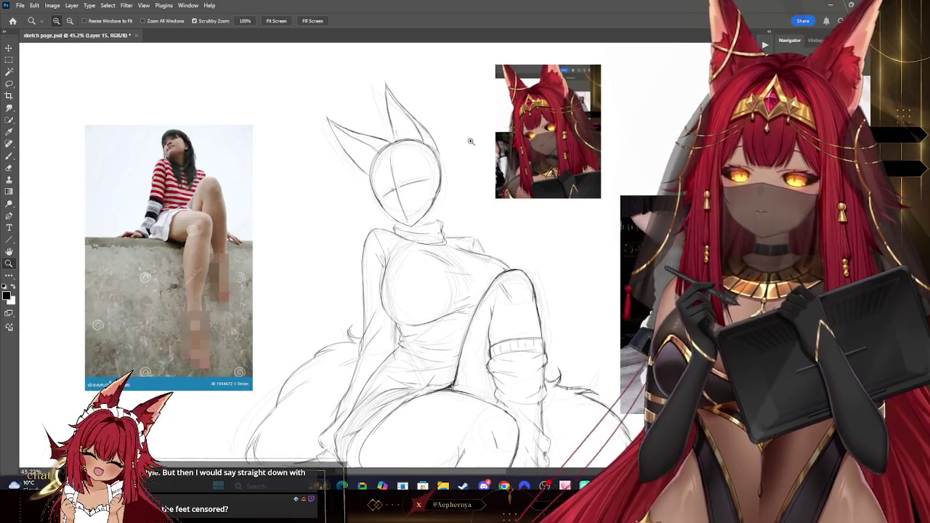
scroll(468, 136, down, 2)
scroll(361, 232, up, 4)
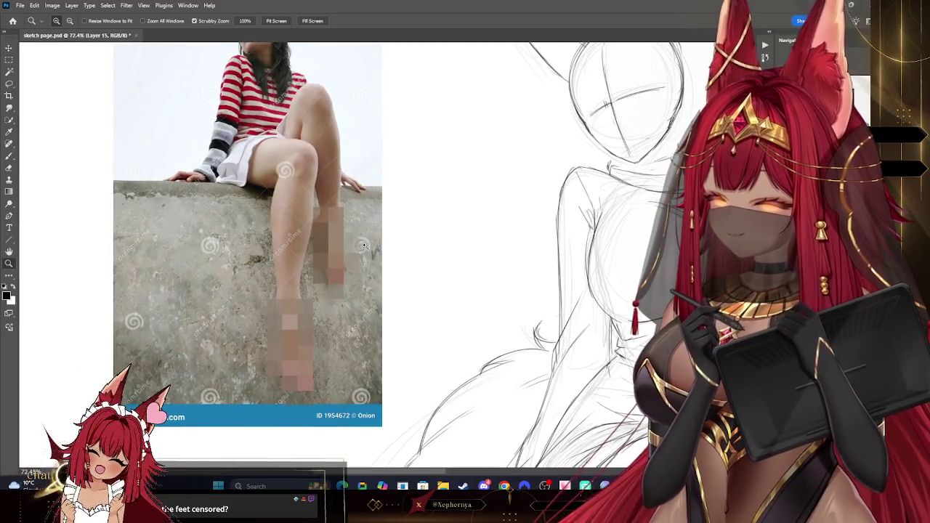
mouse_move(364, 246)
mouse_down()
mouse_move(329, 206)
mouse_move(538, 203)
mouse_move(528, 191)
mouse_up()
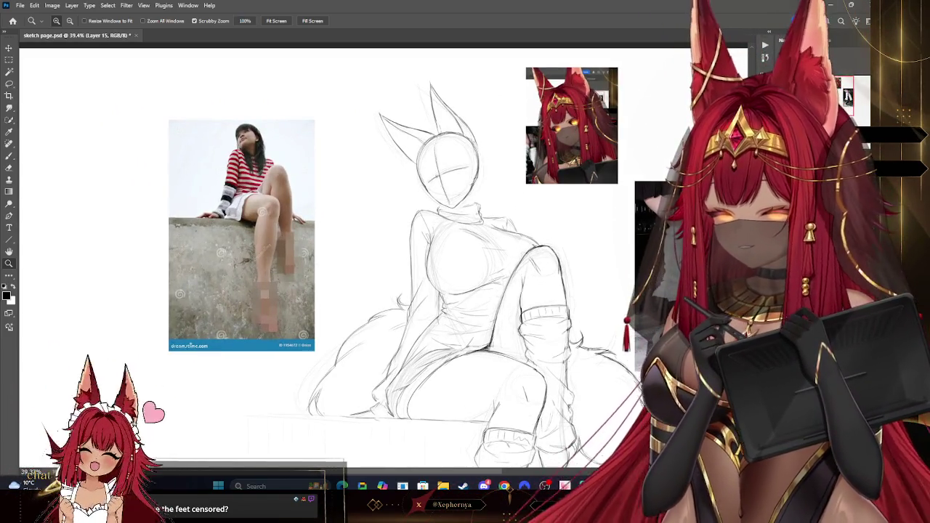
key(ctrl+z)
key(ctrl+z)
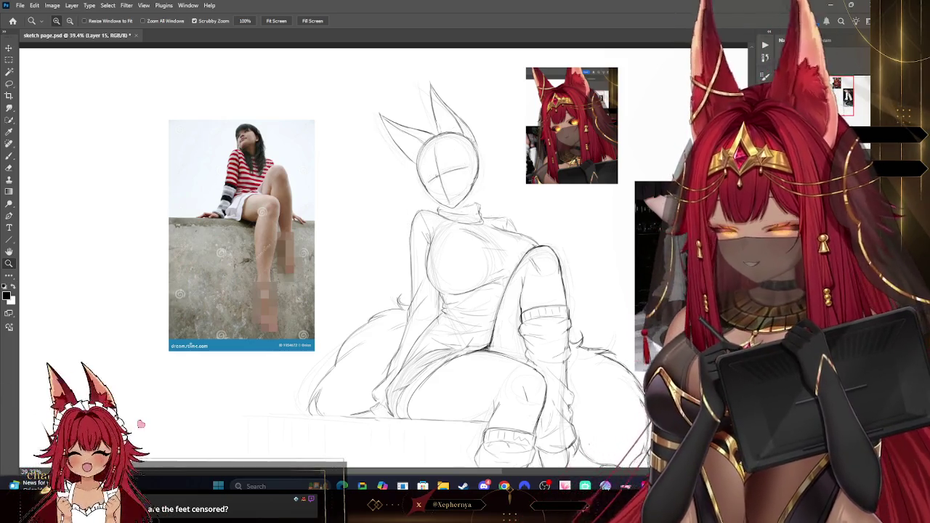
drag(559, 250, 487, 112)
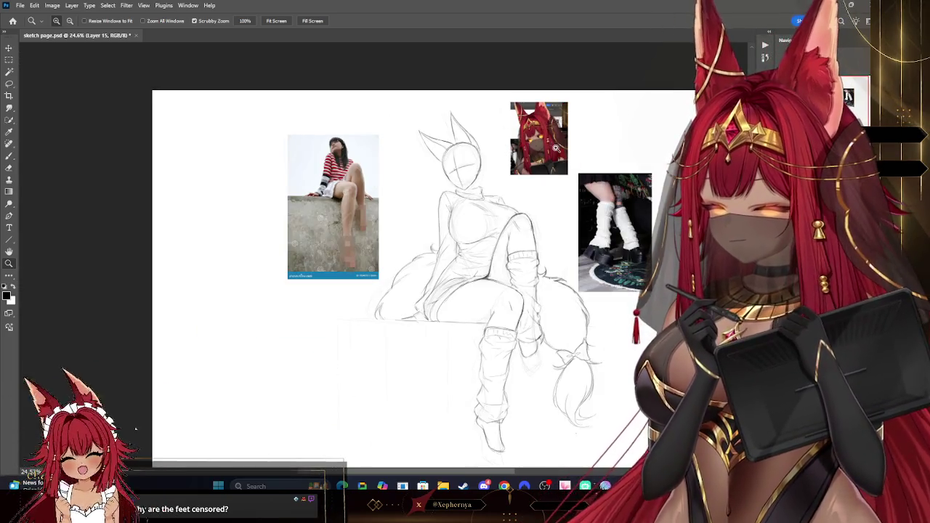
click(555, 181)
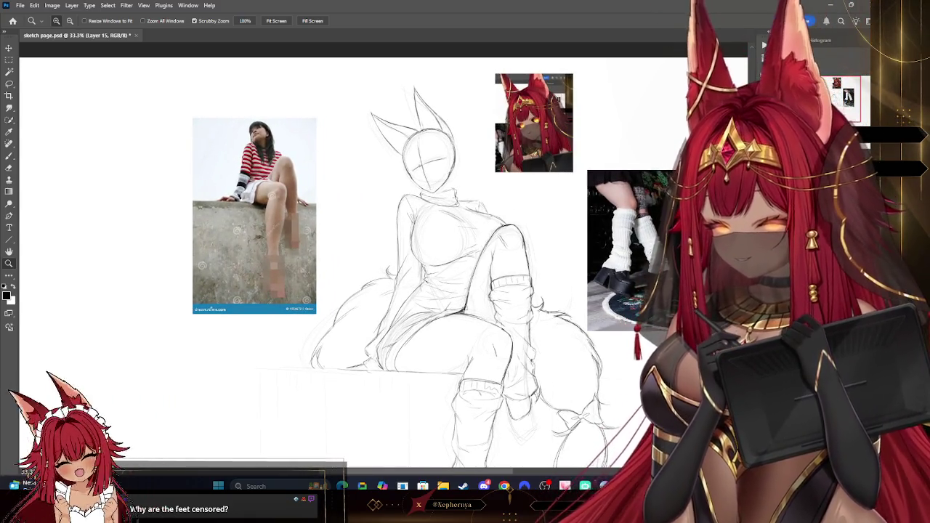
click(8, 156)
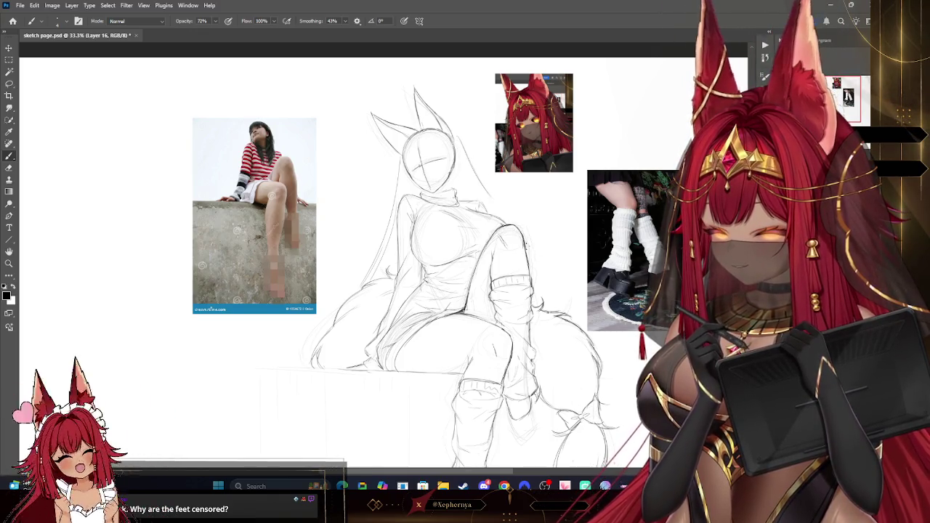
Sketch long hair strands down the back, undoing a stray circle arc around the head
mouse_move(436, 255)
mouse_down()
mouse_move(394, 177)
mouse_move(403, 240)
mouse_up()
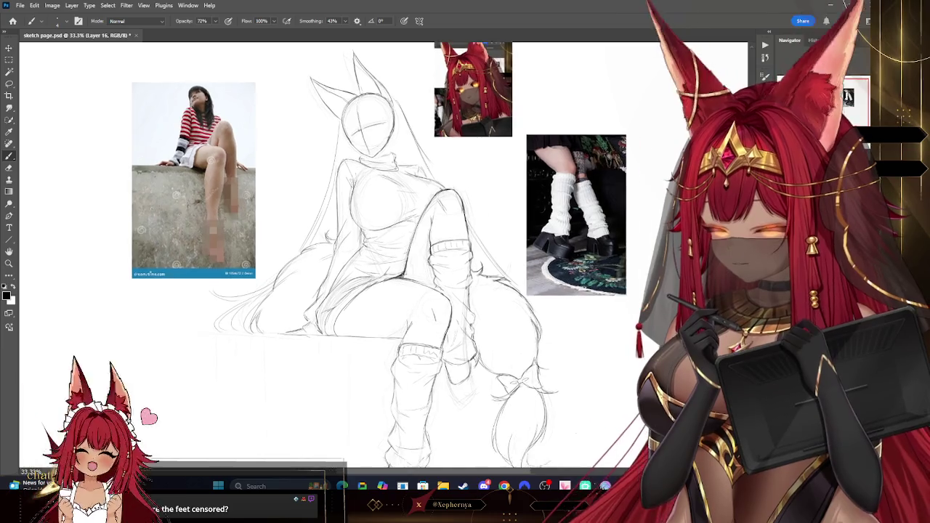
drag(542, 226, 510, 209)
mouse_move(364, 254)
mouse_down()
mouse_move(328, 145)
mouse_move(363, 255)
mouse_move(412, 270)
mouse_up()
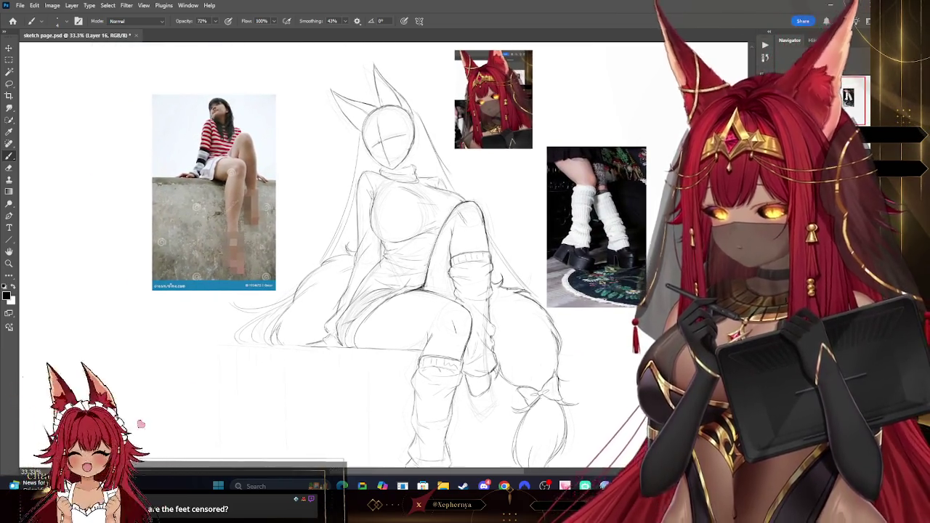
scroll(349, 255, up, 3)
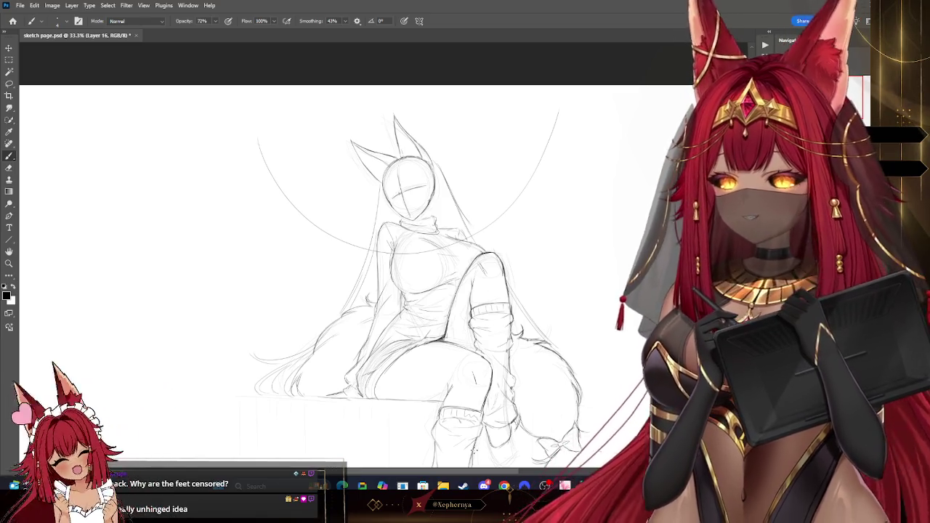
key(ctrl+z)
mouse_move(407, 276)
mouse_down()
mouse_move(435, 181)
mouse_move(414, 225)
mouse_up()
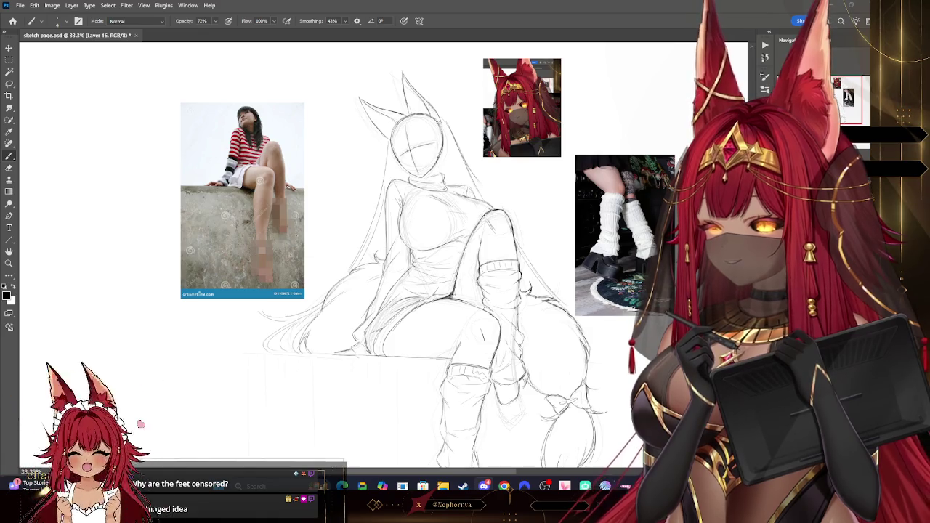
click(10, 170)
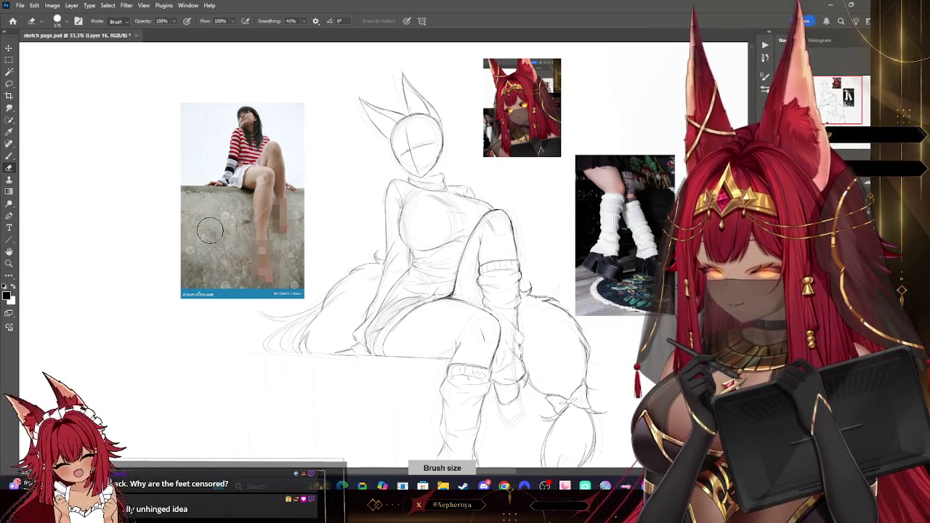
Replace the faint neck stroke with a new hair strand beside the head
key(b)
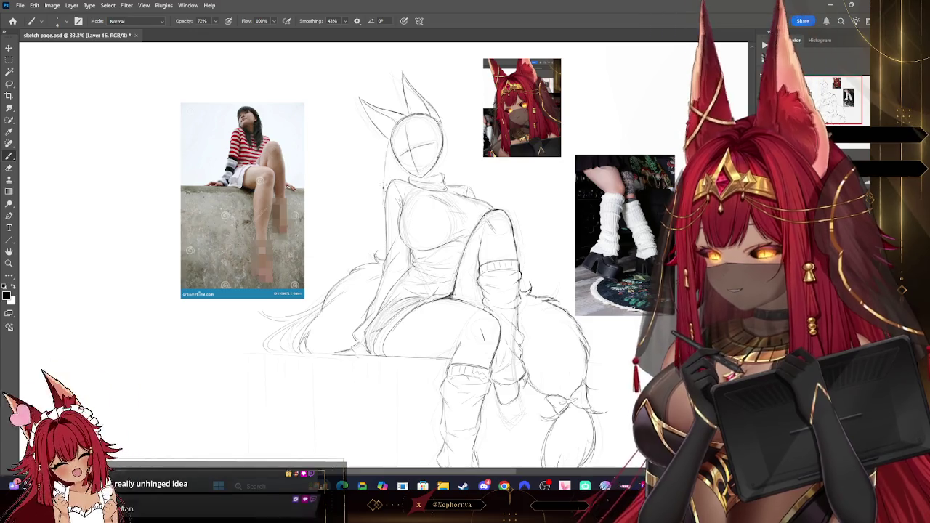
key(ctrl+z)
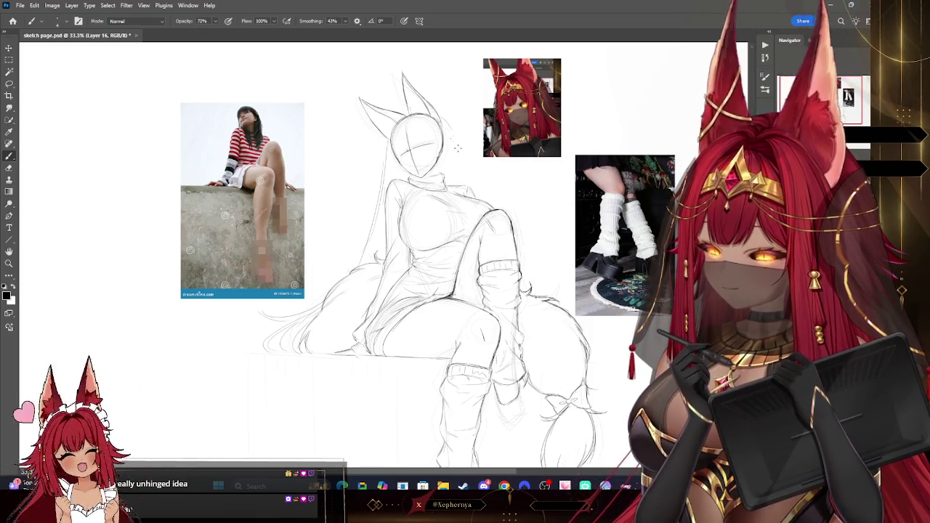
drag(453, 144, 459, 159)
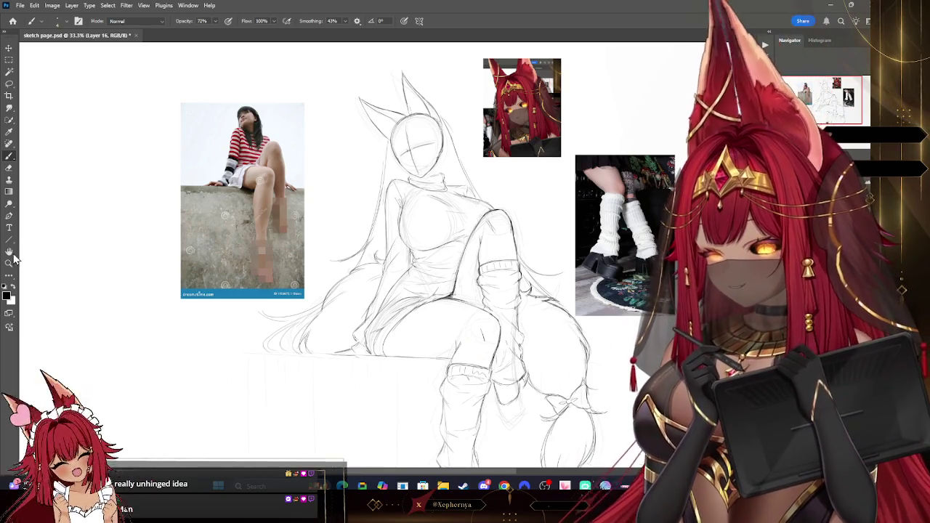
key(z)
click(542, 152)
drag(541, 152, 540, 160)
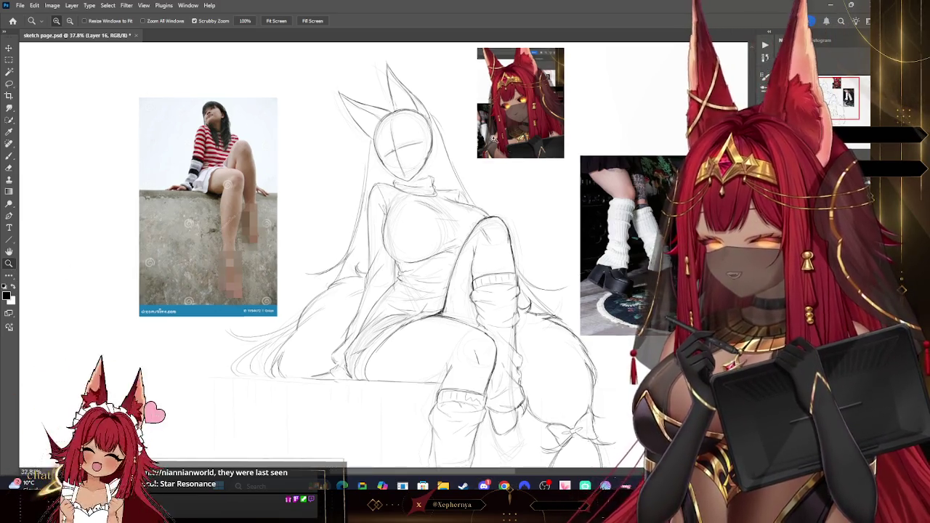
Zoom the sketch view in to 42.8% and add a new Layer 17 for the next lines
scroll(573, 95, down, 2)
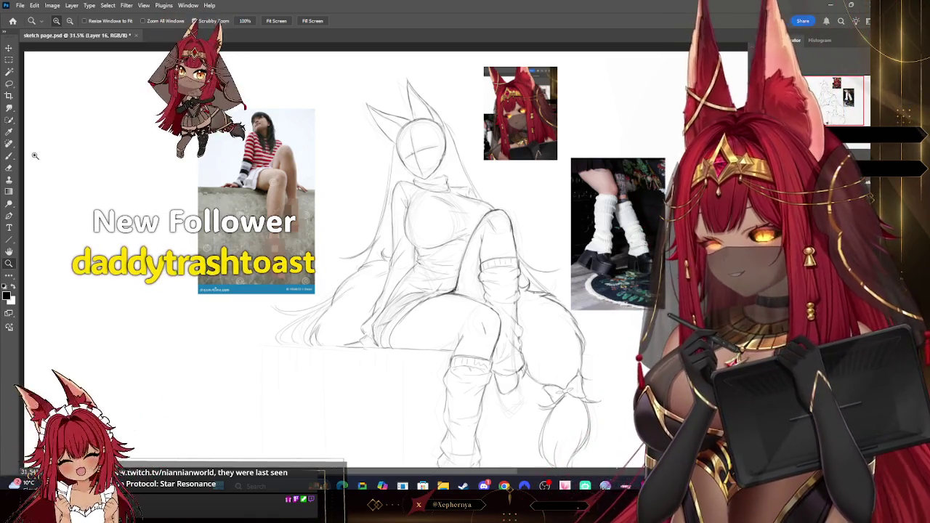
key(b)
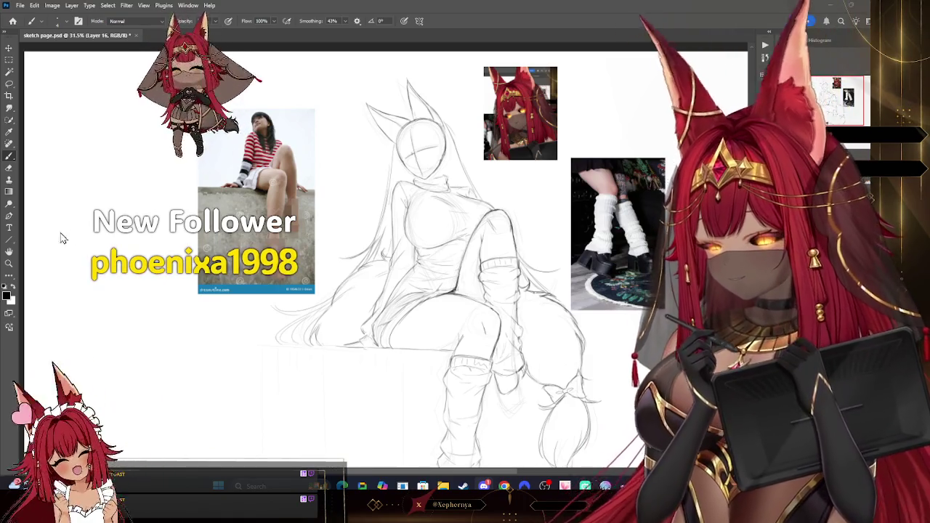
key(z)
scroll(515, 178, up, 1)
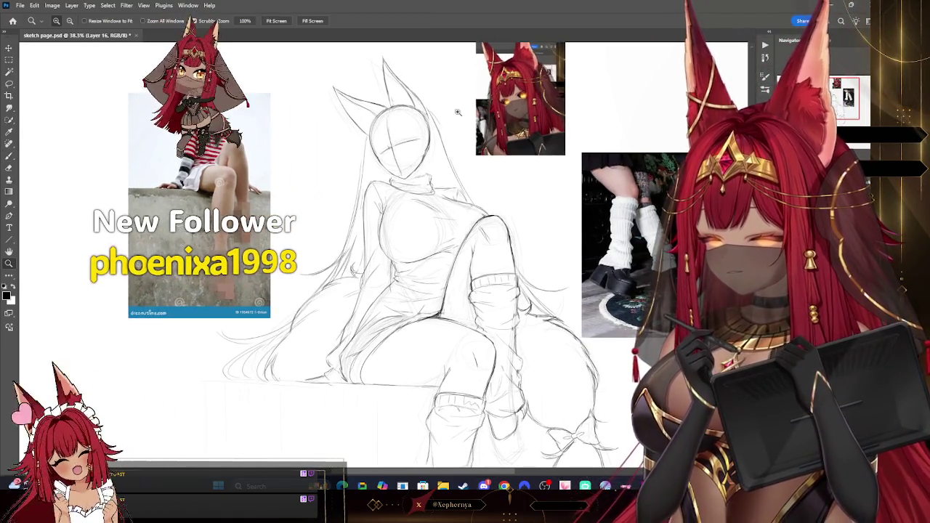
scroll(465, 114, up, 1)
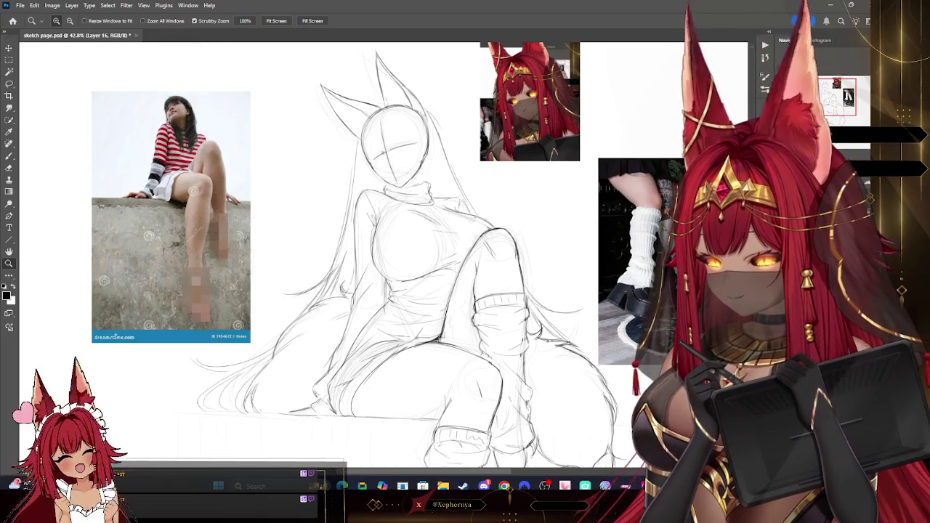
key(b)
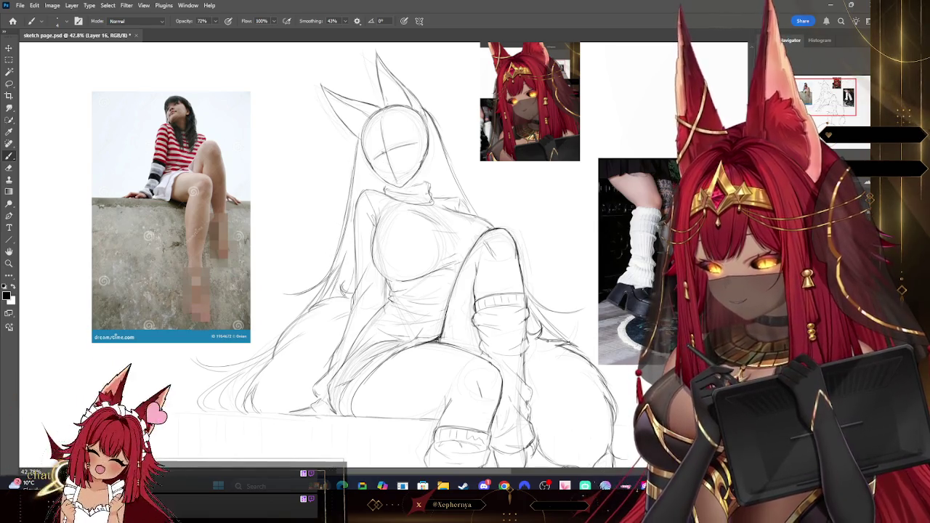
key(ctrl+shift+alt+n)
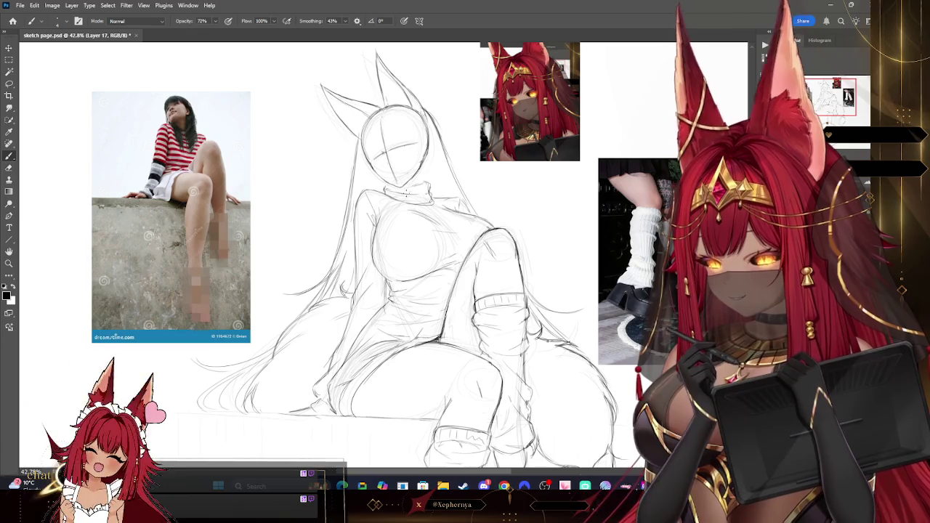
On Layer 17, draw darker hair outlines over the fox girl's crown and around her face
key(alt+bracketleft)
key(alt+bracketleft)
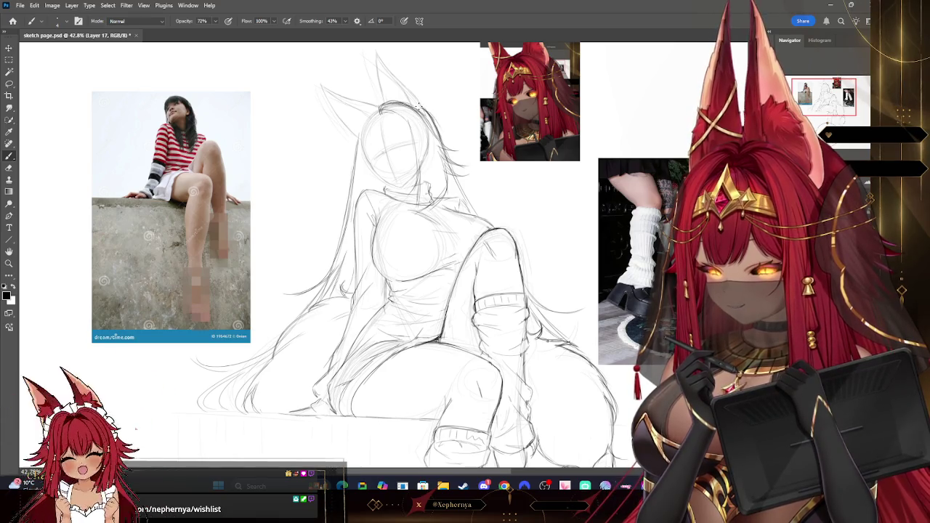
key(e)
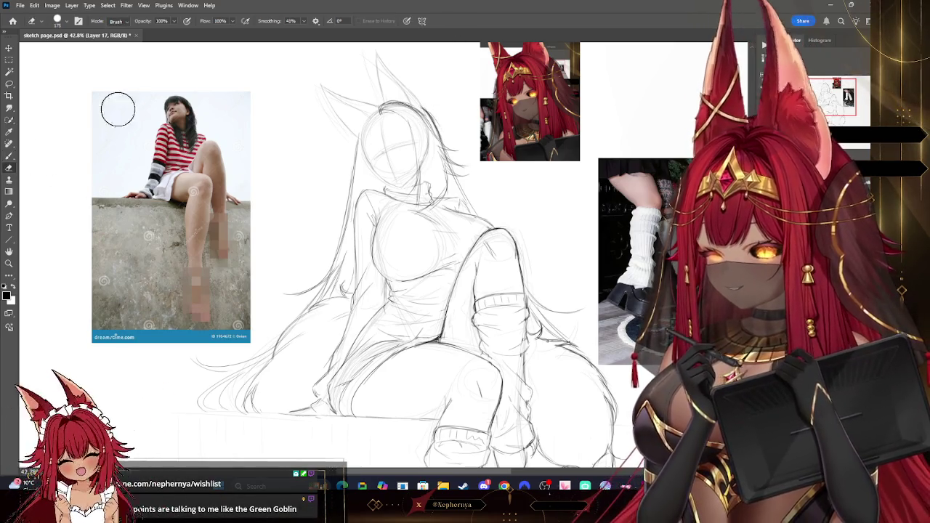
key(bracketleft)
key(bracketleft)
key(bracketleft)
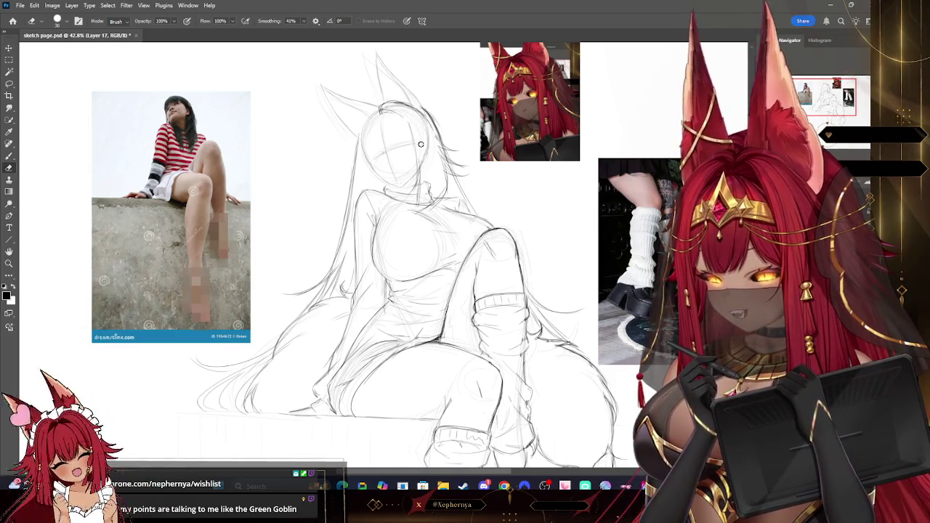
key(bracketright)
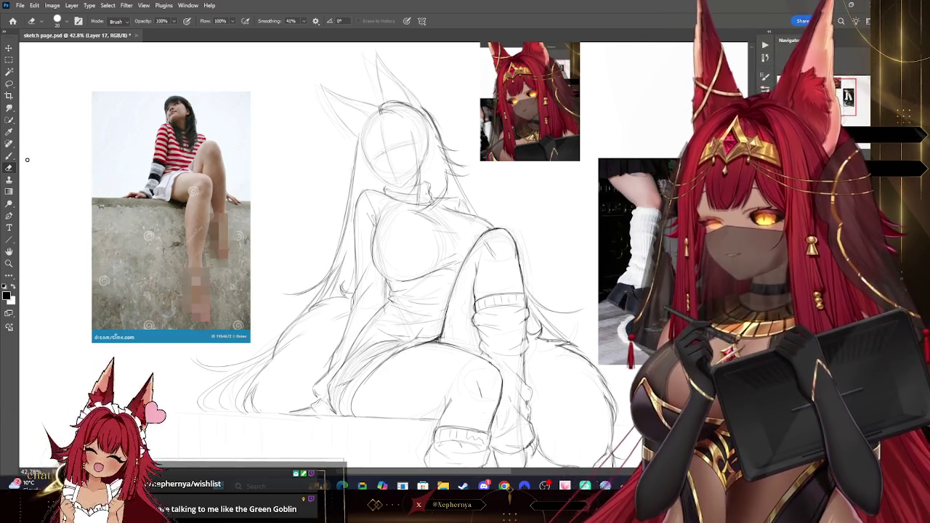
key(b)
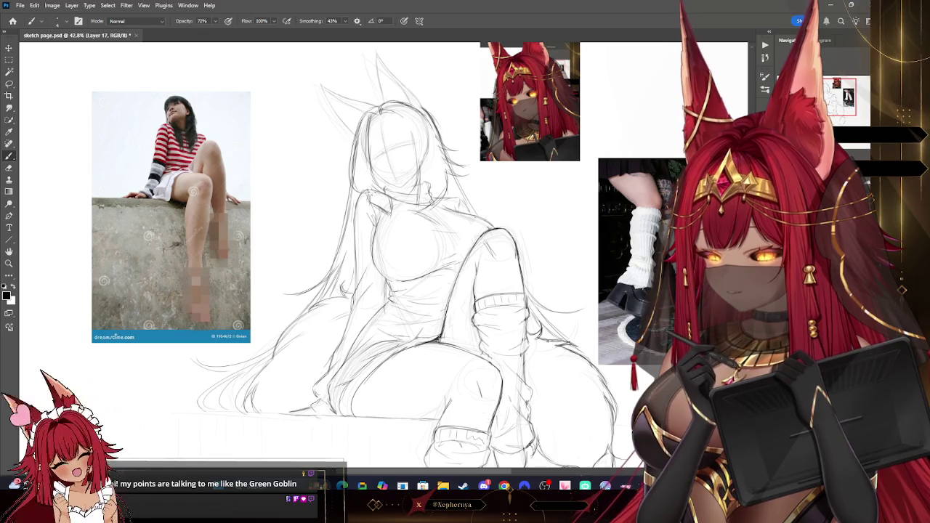
key(e)
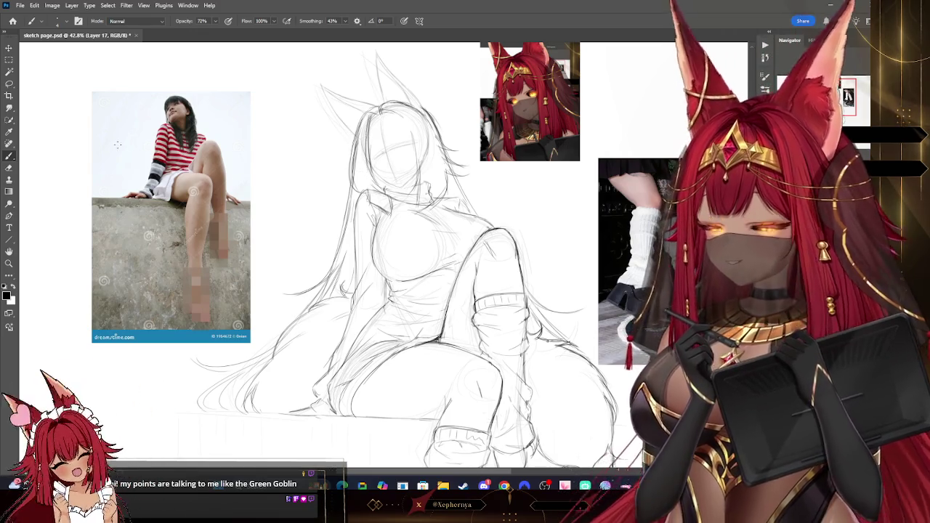
key(bracketright)
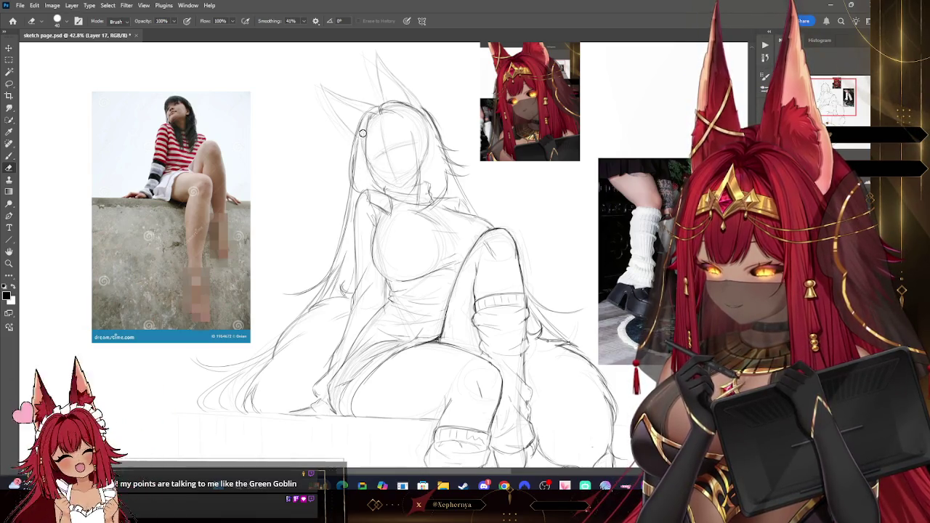
key(bracketright)
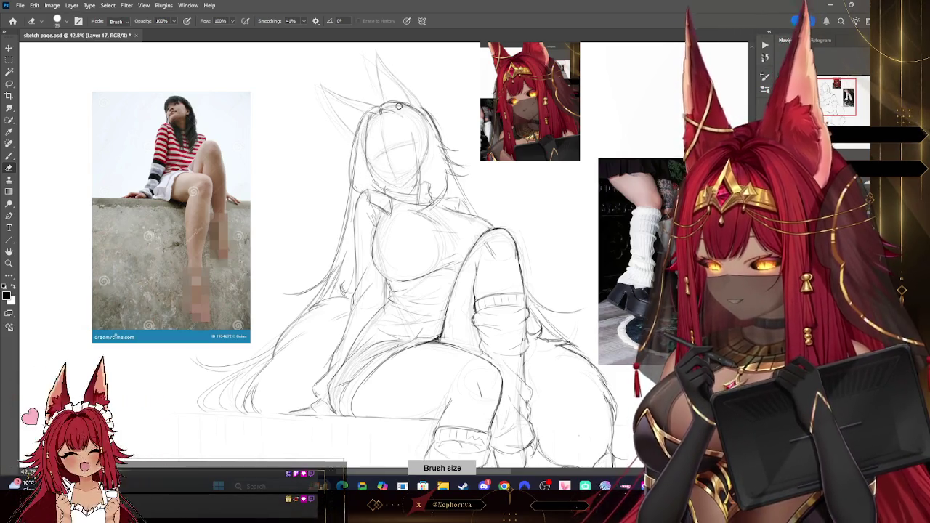
key(b)
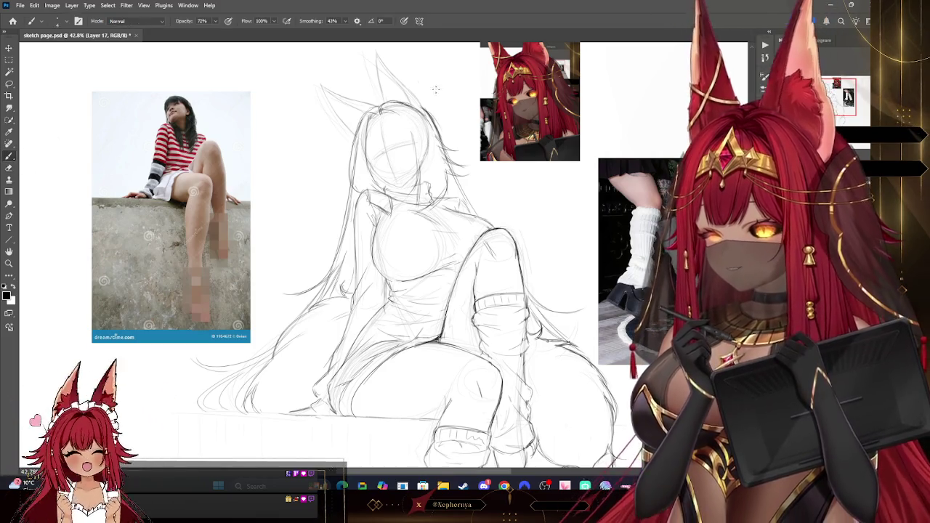
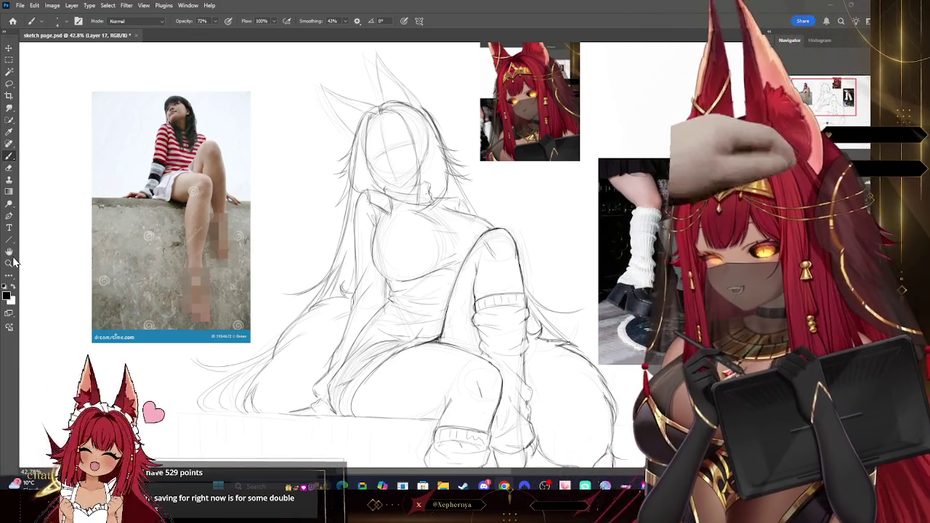
Zoom in and darken the left side of the fox girl's head outline with brush strokes
key(z)
drag(478, 127, 537, 128)
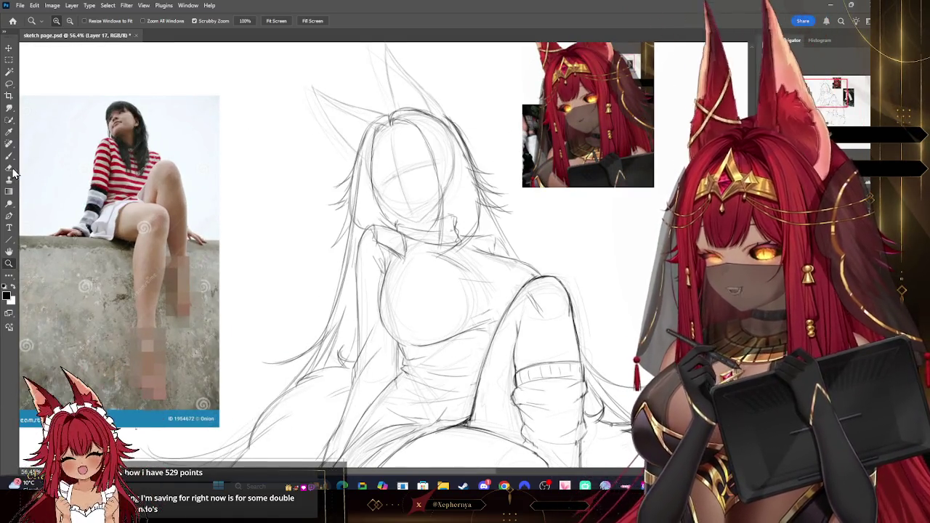
key(b)
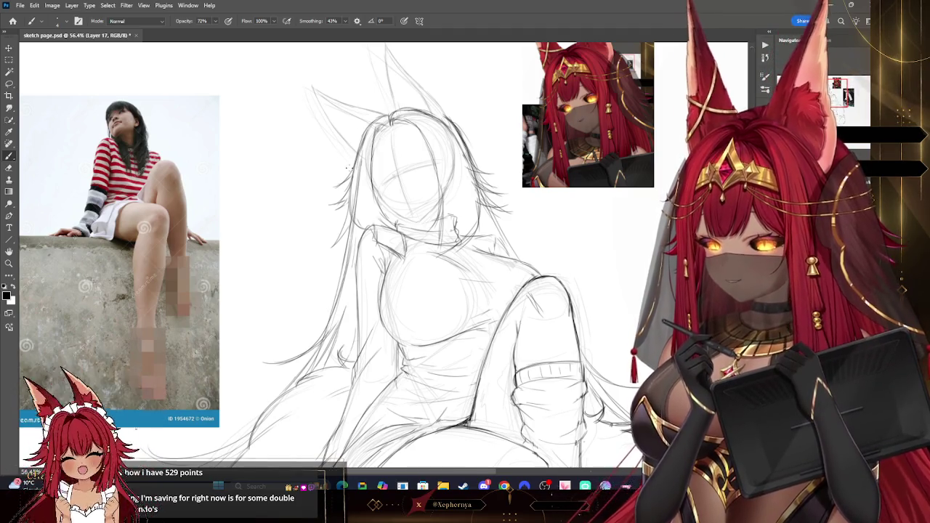
drag(375, 120, 353, 173)
drag(364, 136, 347, 204)
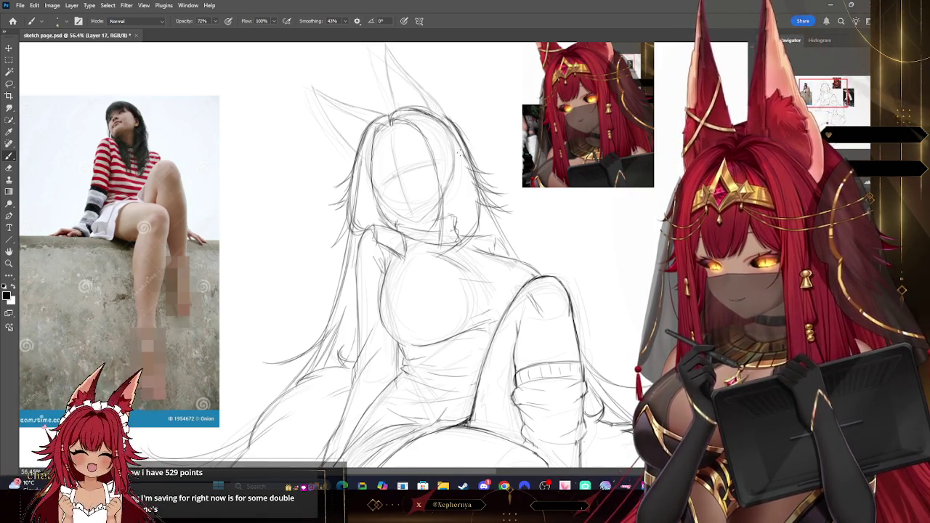
key(e)
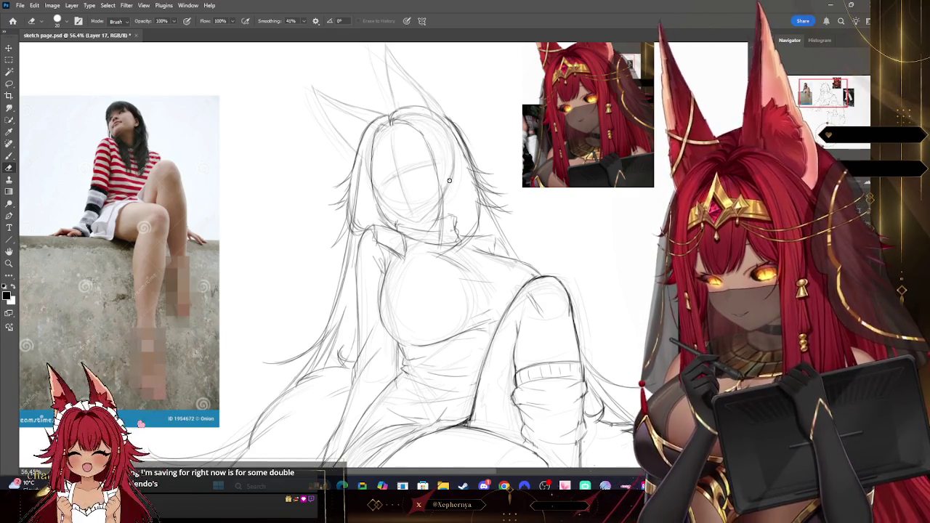
key(b)
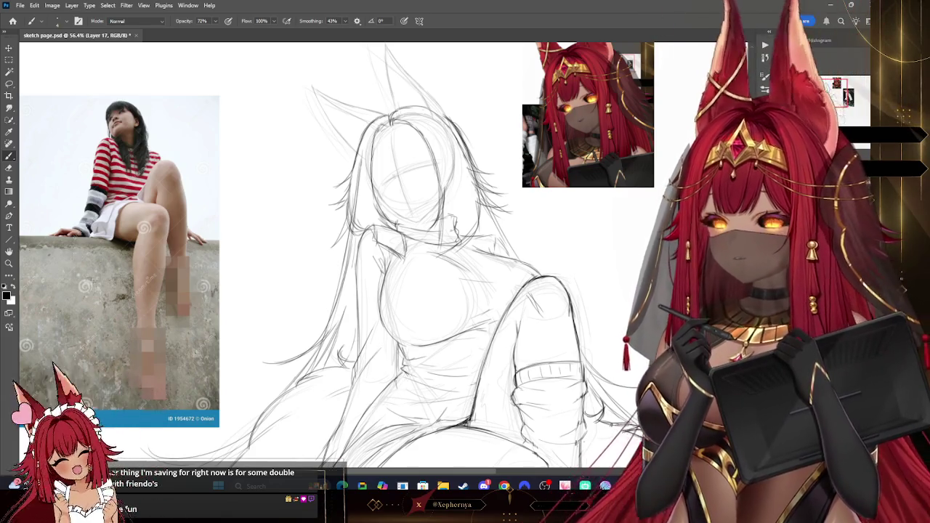
scroll(349, 254, down, 5)
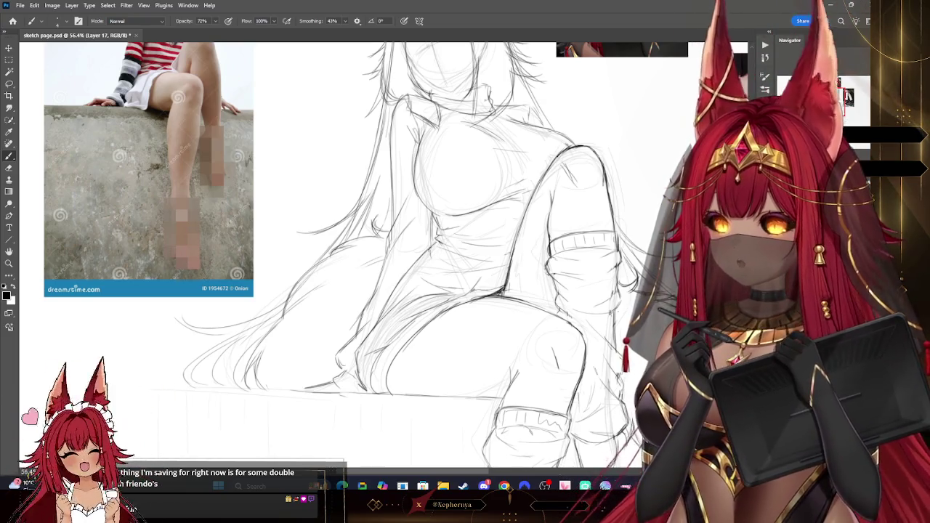
Pan and zoom the view to frame the girl's head and left ear
mouse_move(465, 262)
mouse_down()
mouse_move(443, 290)
mouse_move(377, 309)
mouse_up()
scroll(327, 255, up, 1)
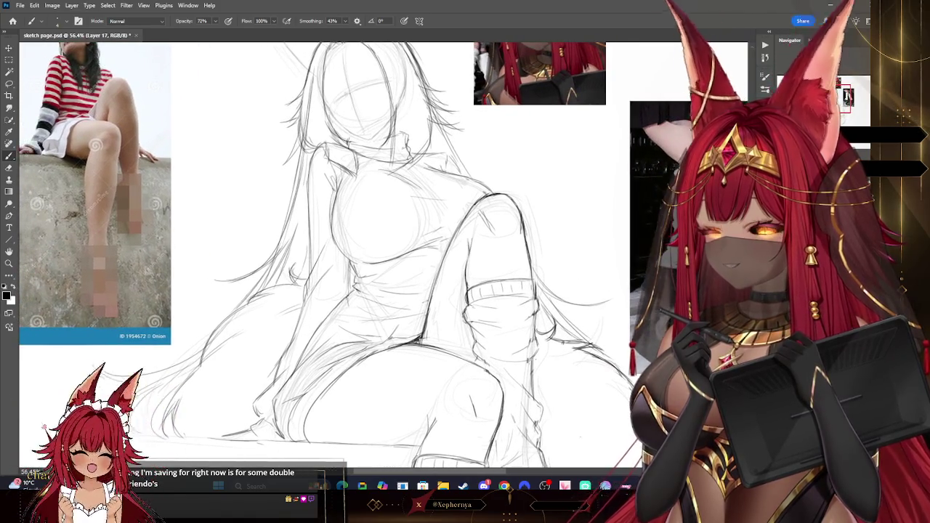
scroll(327, 255, up, 1)
scroll(327, 254, up, 2)
mouse_move(465, 262)
mouse_down()
mouse_move(472, 289)
mouse_move(423, 284)
mouse_move(402, 327)
mouse_up()
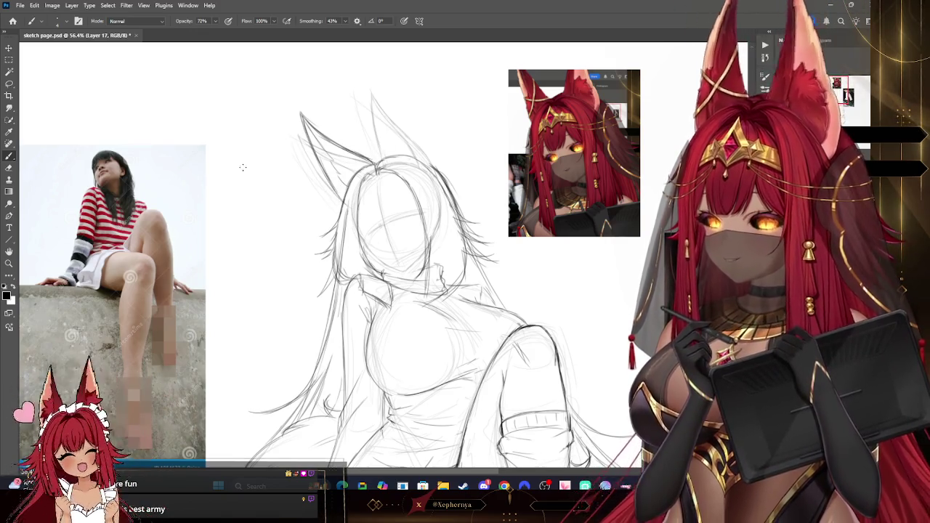
Clean up the ear with a size-10 eraser, then redraw it and undo two strokes
key(e)
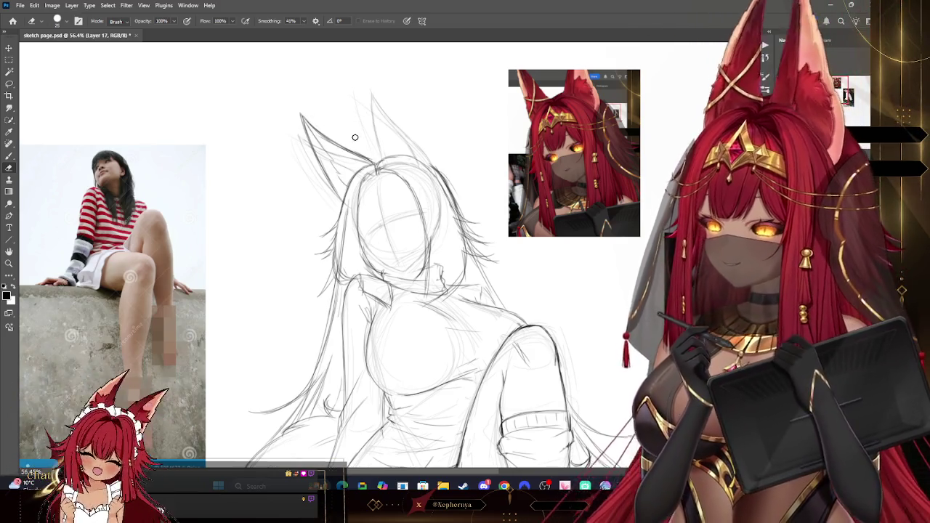
key(bracketleft)
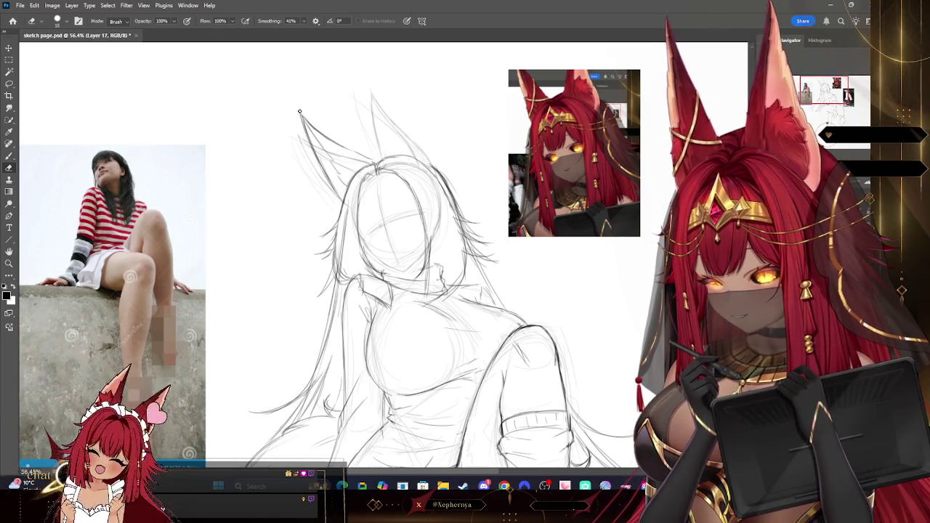
key(bracketleft)
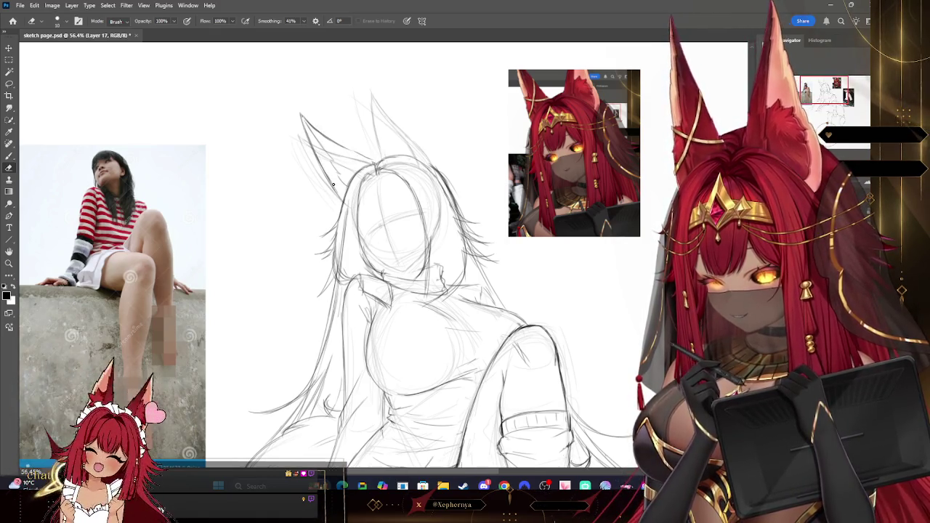
click(9, 132)
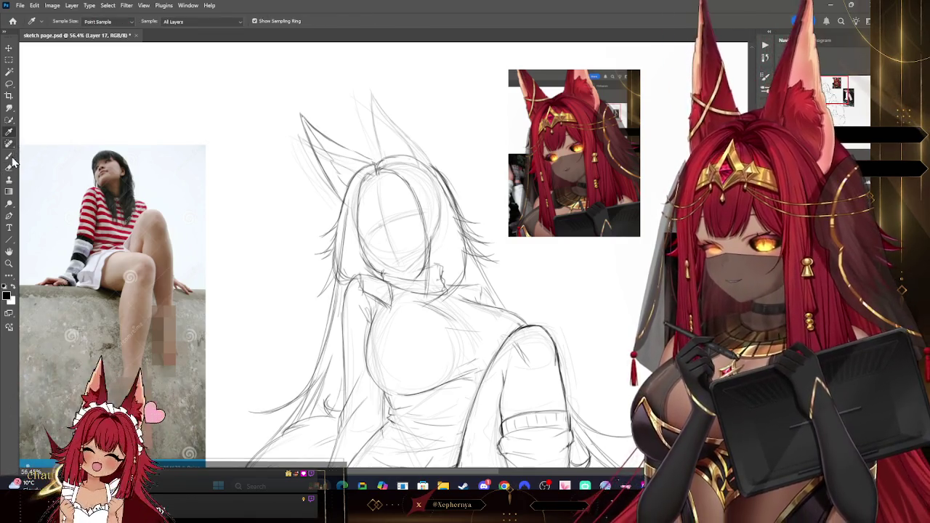
click(9, 156)
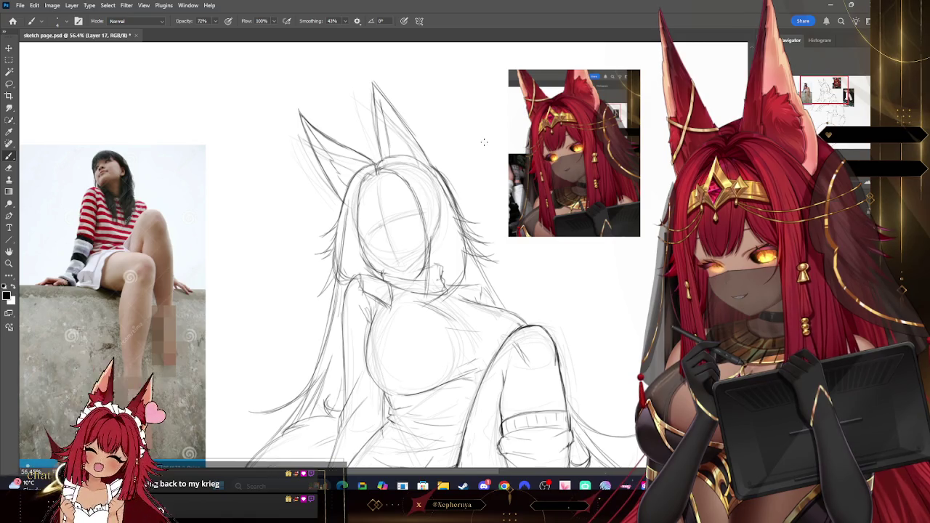
key(ctrl+z)
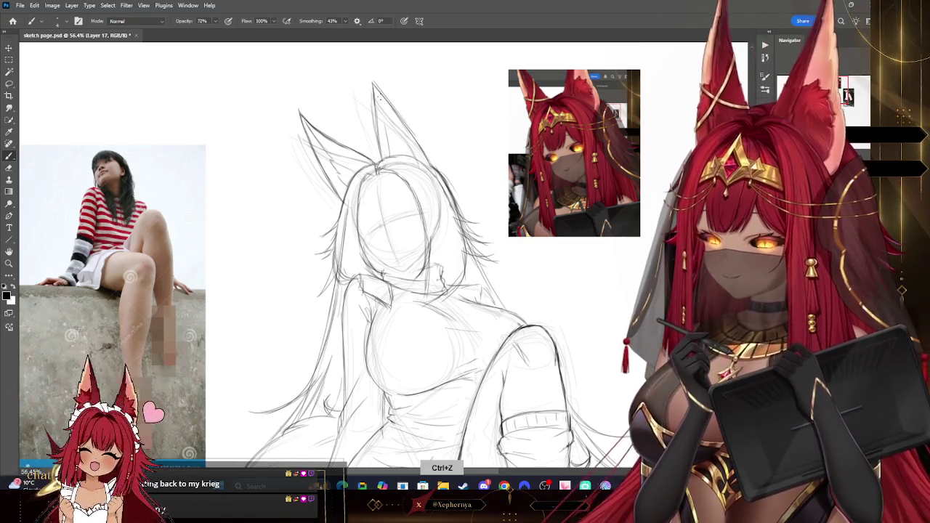
key(ctrl+z)
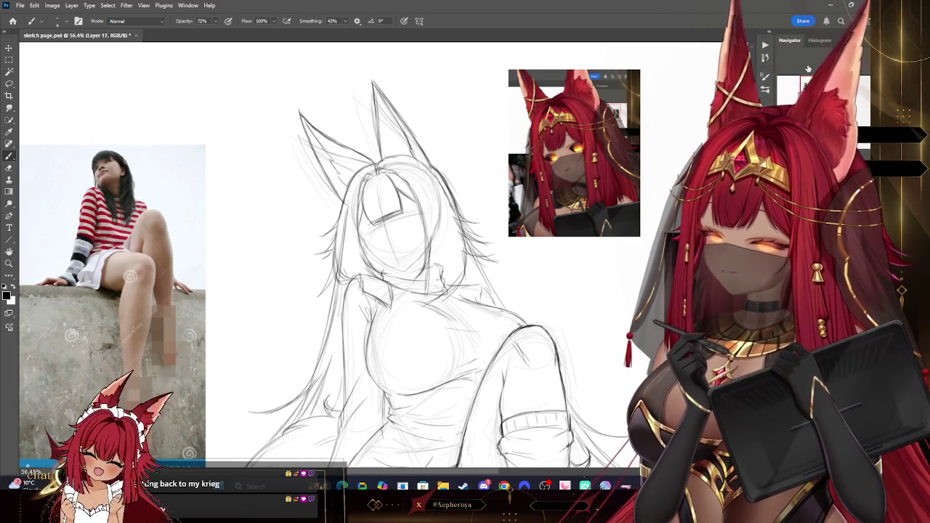
scroll(671, 107, down, 5)
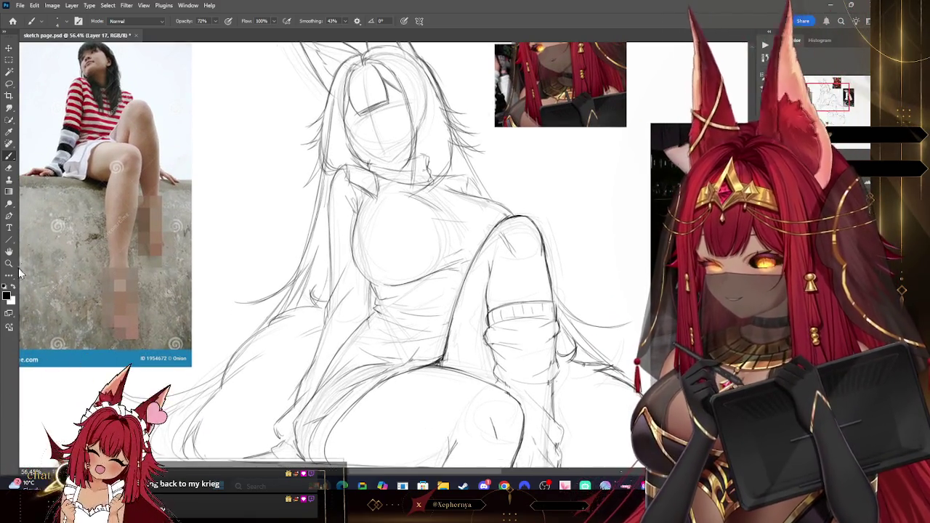
key(z)
mouse_move(652, 75)
mouse_down()
mouse_move(521, 90)
mouse_move(552, 132)
mouse_move(531, 159)
mouse_up()
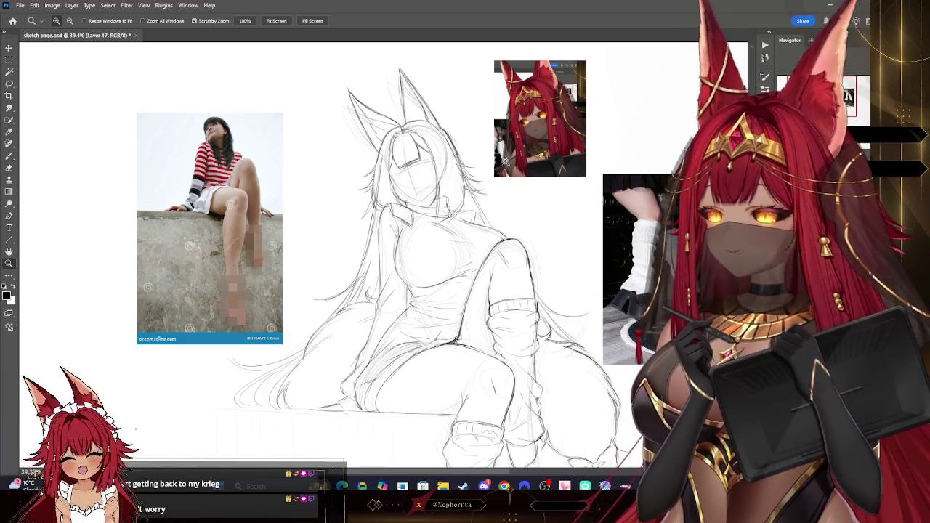
drag(443, 136, 345, 131)
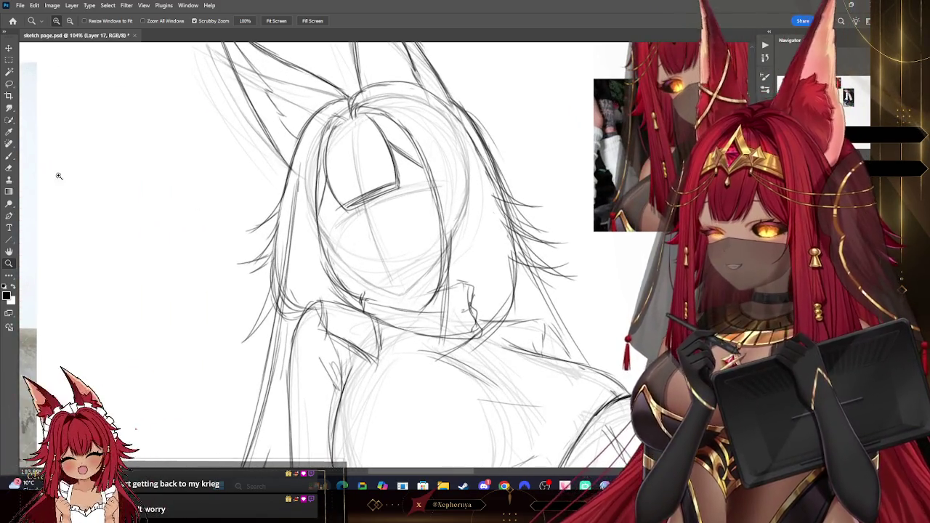
click(9, 156)
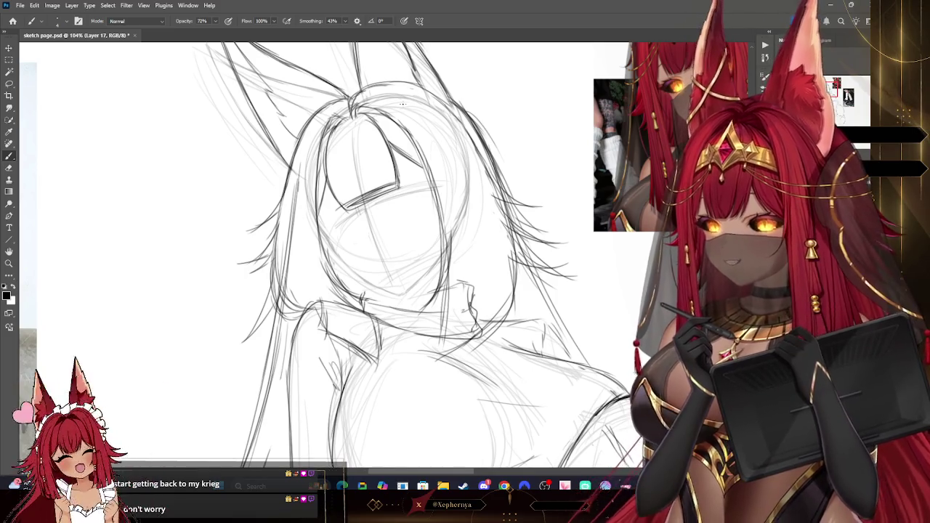
mouse_move(407, 254)
mouse_down()
mouse_move(392, 276)
mouse_move(295, 196)
mouse_up()
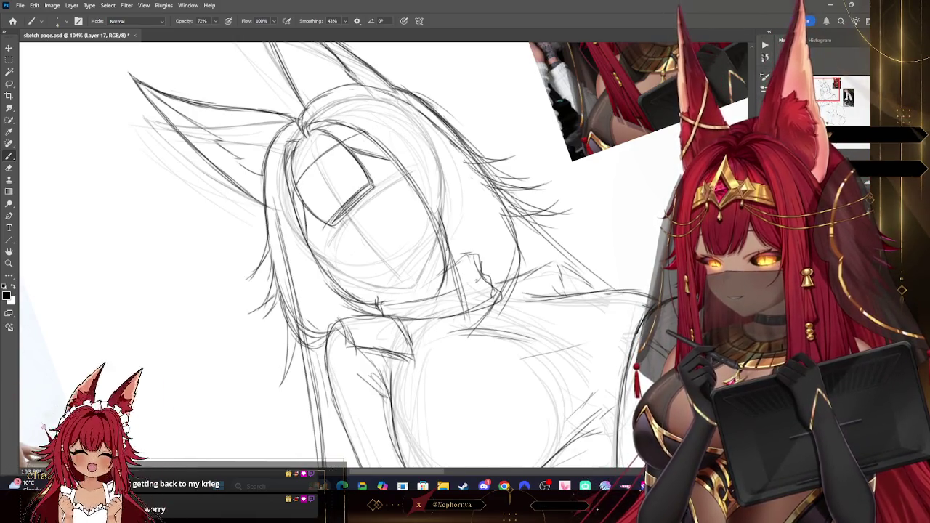
key(e)
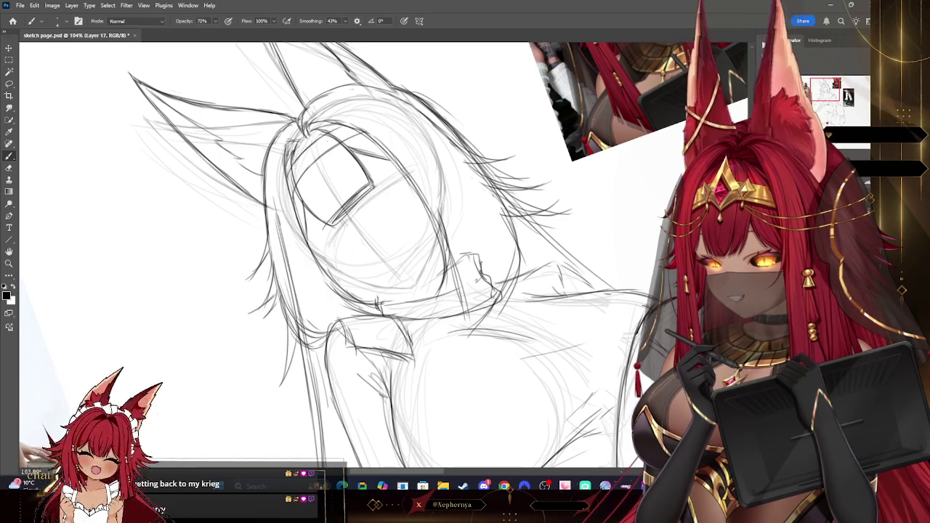
key(bracketright)
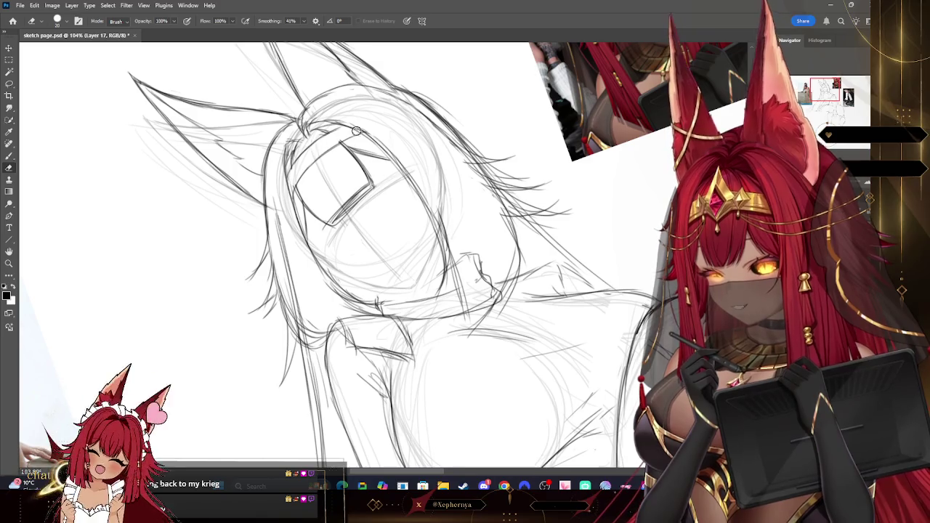
key(bracketleft)
key(ctrl+minus)
key(r)
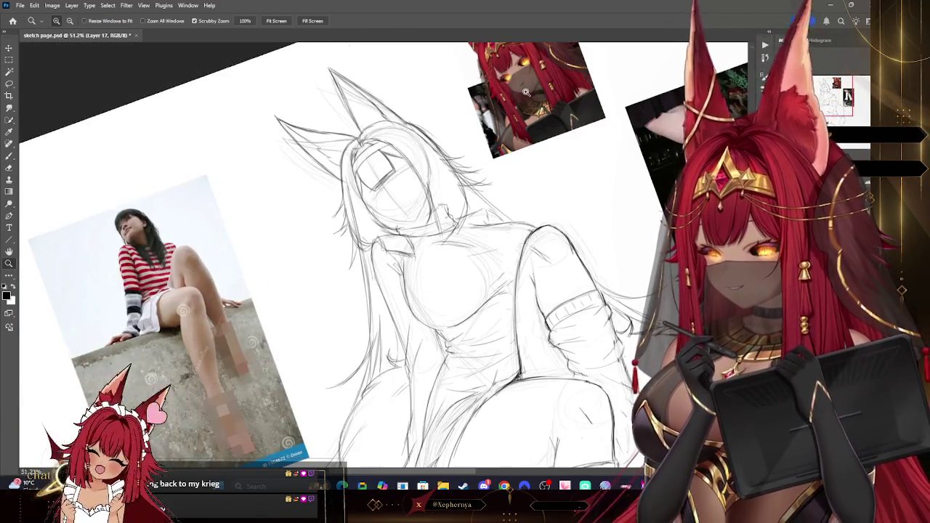
Lasso the face lines, nudge them slightly down and right, and deselect them
key(Escape)
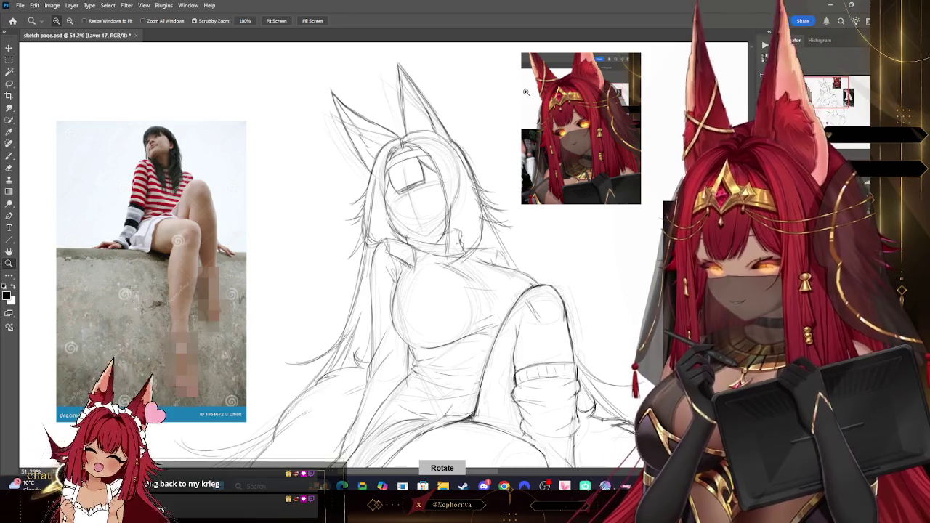
scroll(492, 147, up, 2)
key(b)
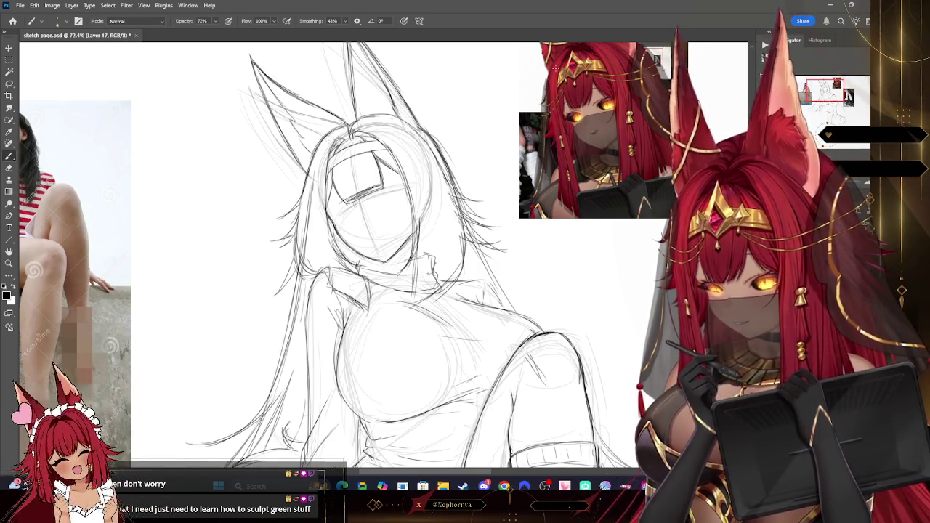
key(l)
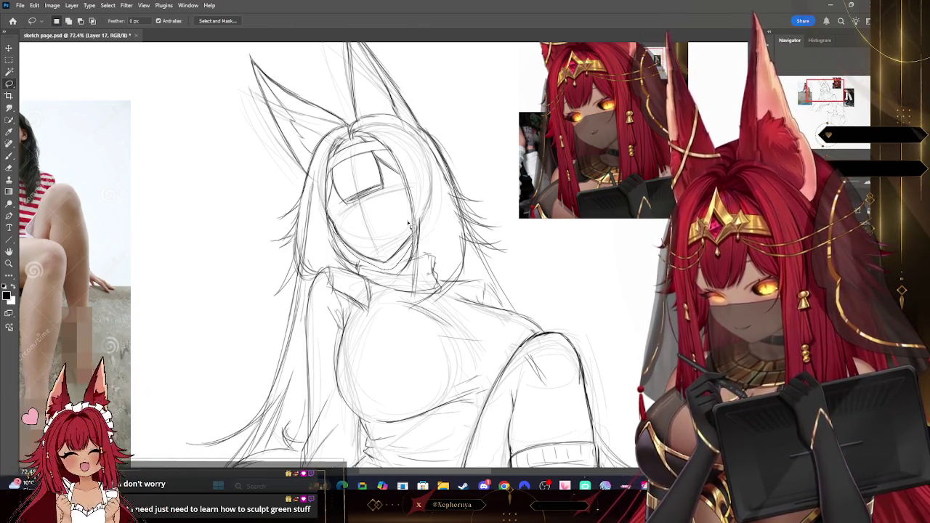
key(v)
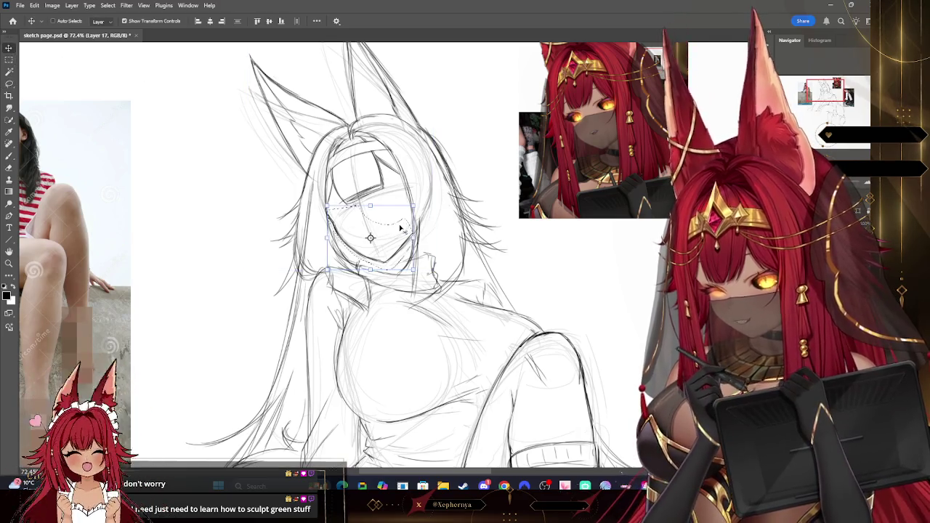
drag(400, 229, 403, 231)
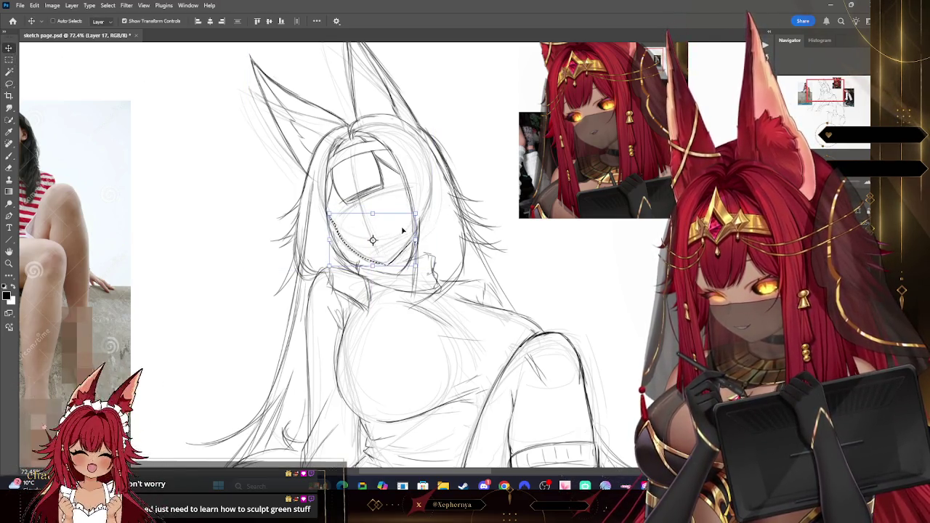
key(b)
click(108, 5)
click(116, 25)
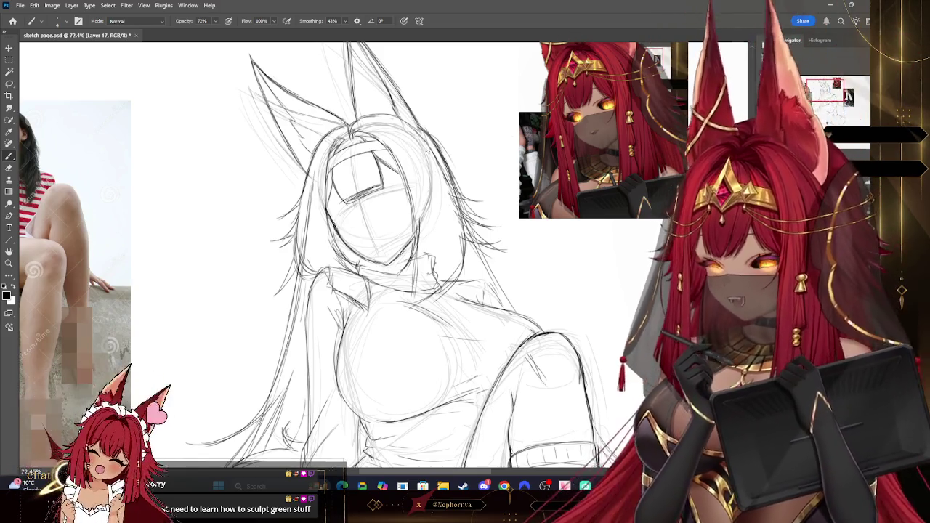
Erase the stray stroke near the girl's neck with a smaller eraser tip
key(e)
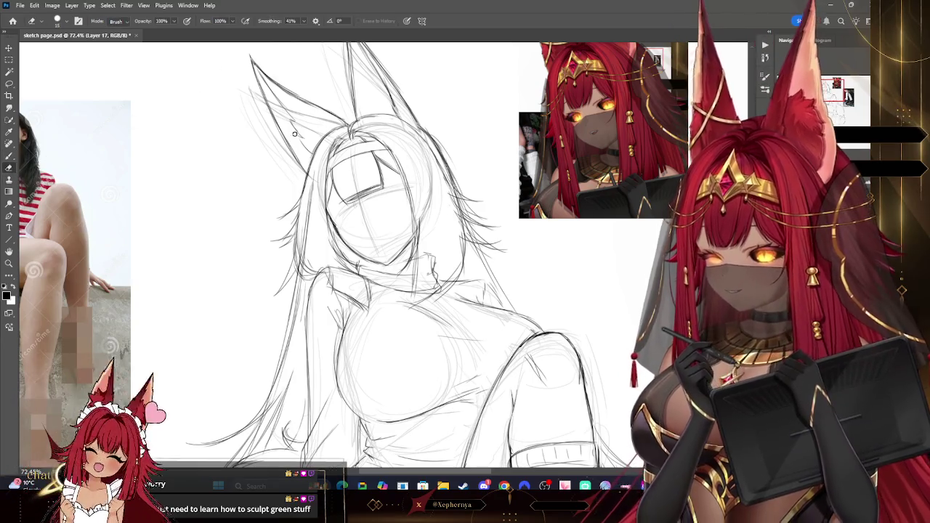
key(bracketleft)
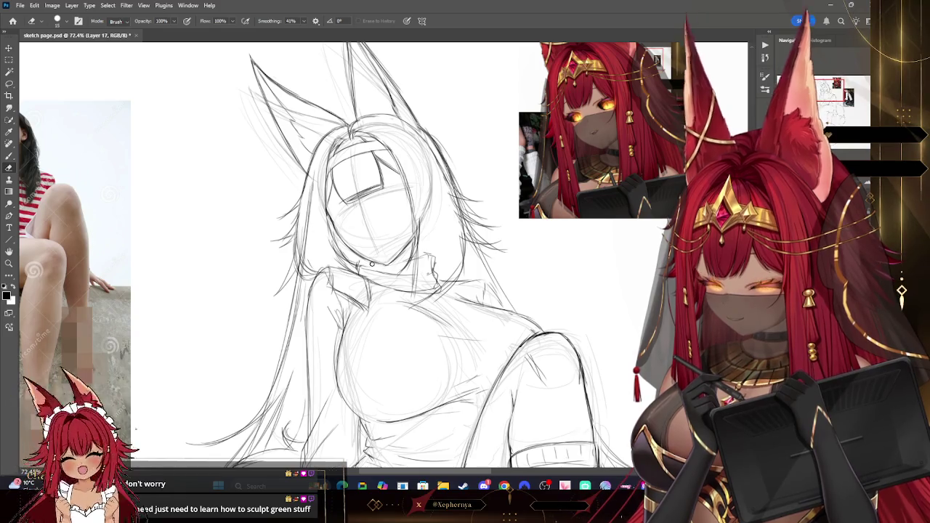
click(9, 155)
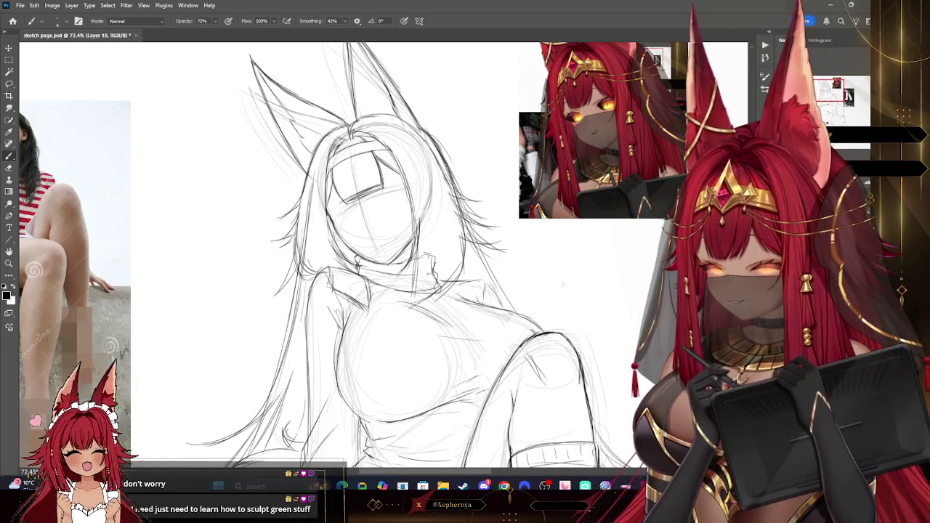
key(e)
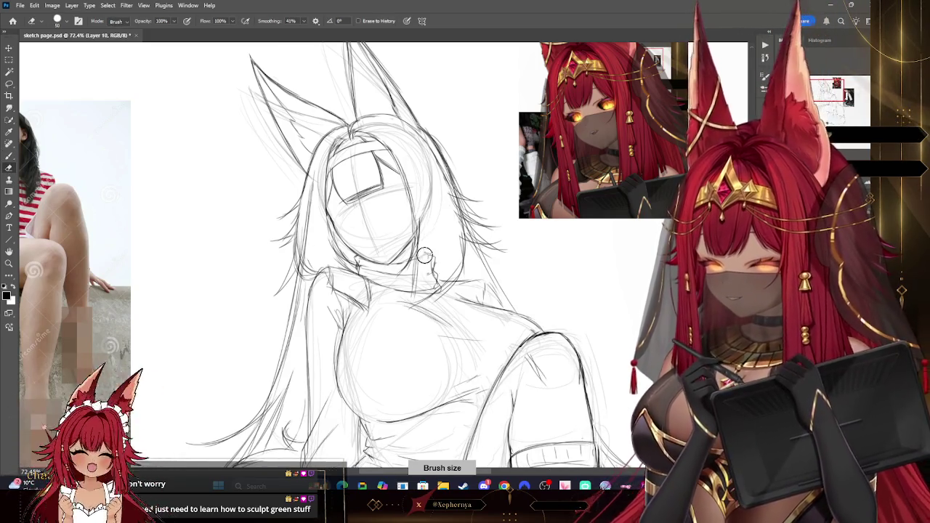
drag(439, 276, 430, 285)
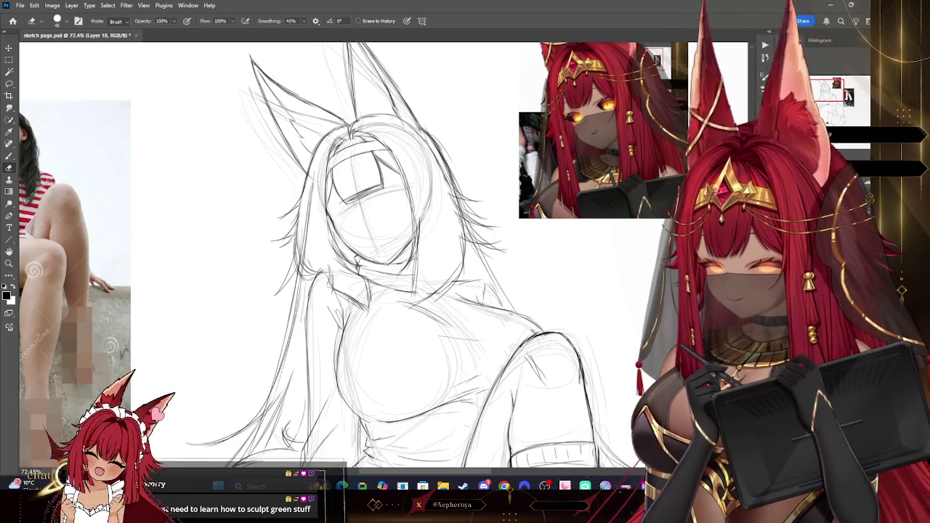
key(bracketright)
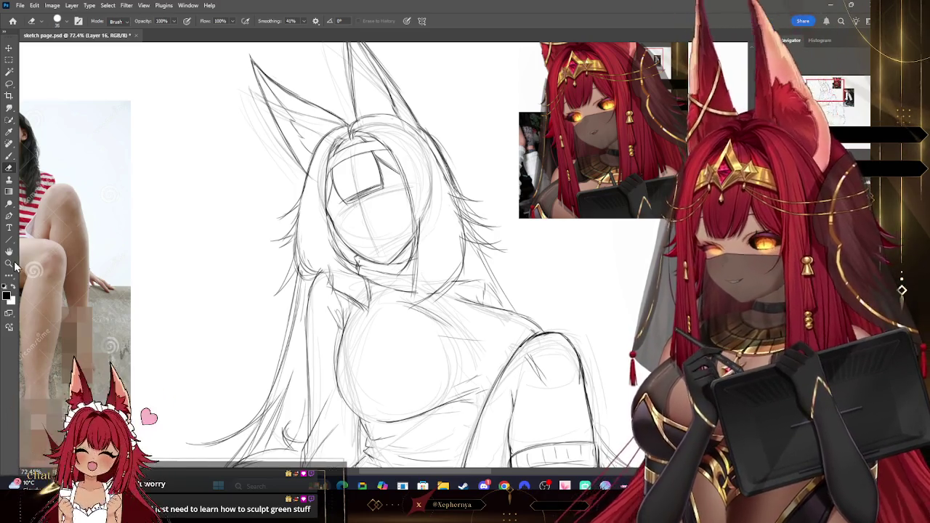
Zoom the view back out to see more of the sketch
key(z)
scroll(482, 151, down, 5)
scroll(538, 200, up, 1)
scroll(538, 201, up, 1)
scroll(537, 202, up, 1)
scroll(536, 205, up, 2)
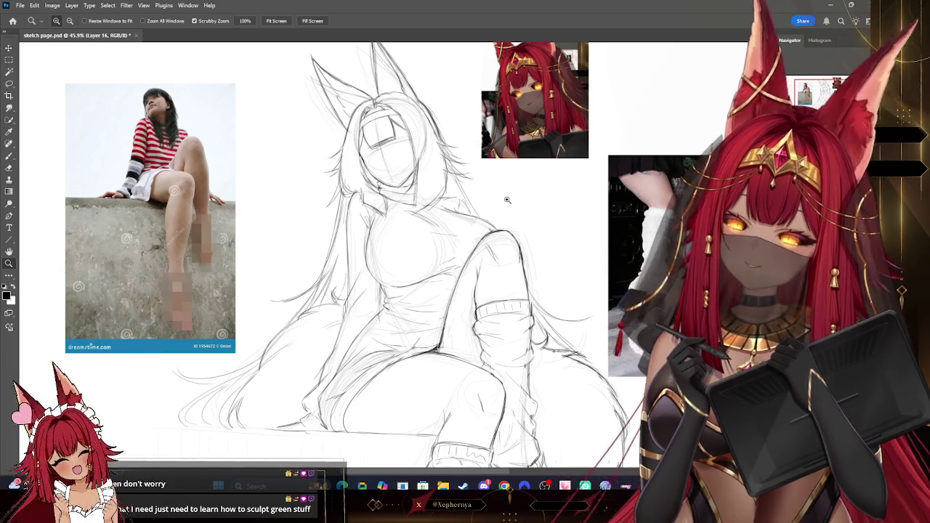
Zoom out to view the whole canvas with the sketch and references
drag(494, 166, 476, 151)
click(476, 150)
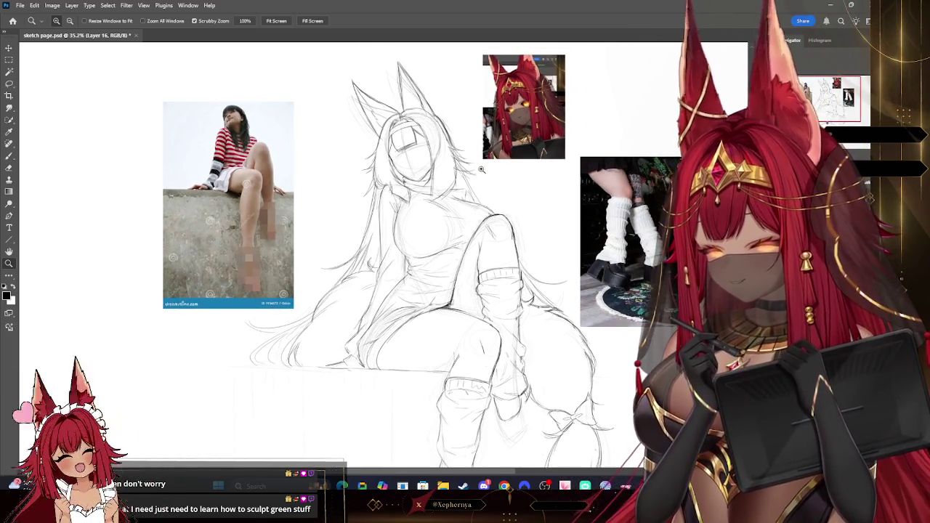
key(b)
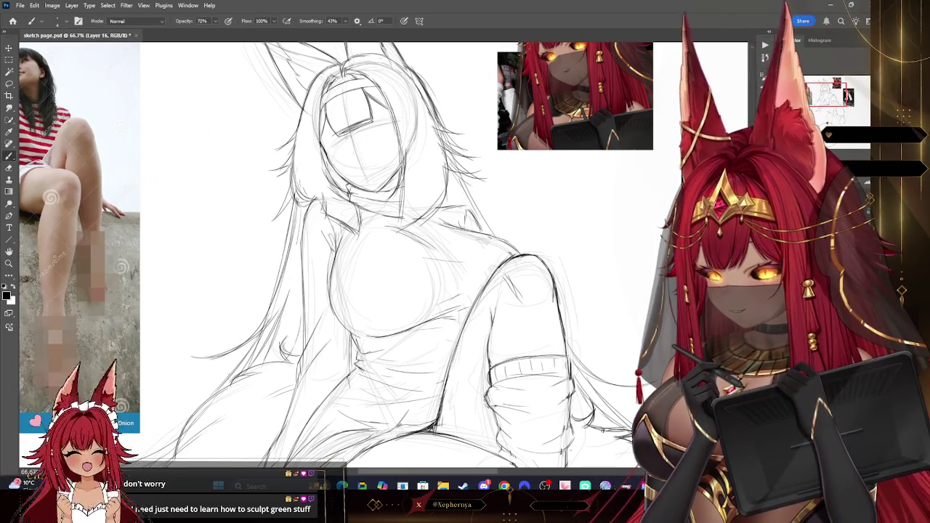
key(z)
alt+click(549, 169)
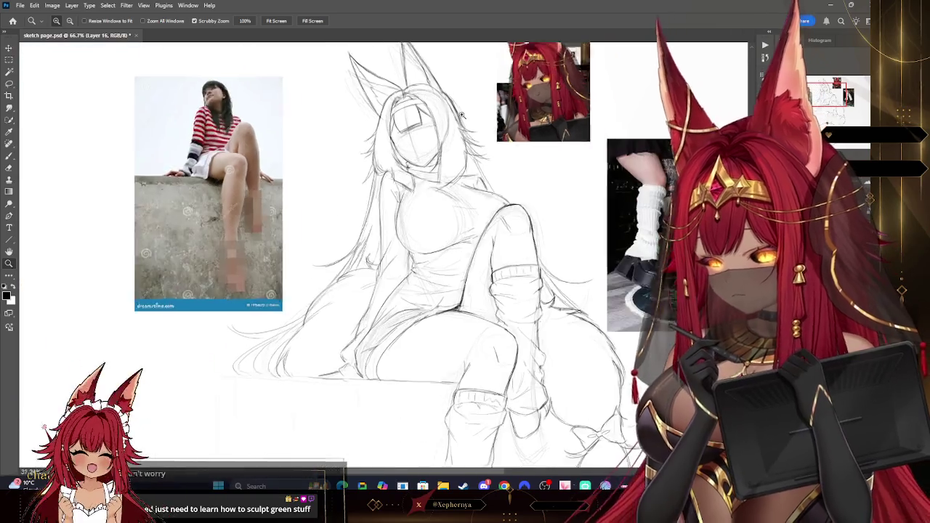
drag(549, 169, 582, 126)
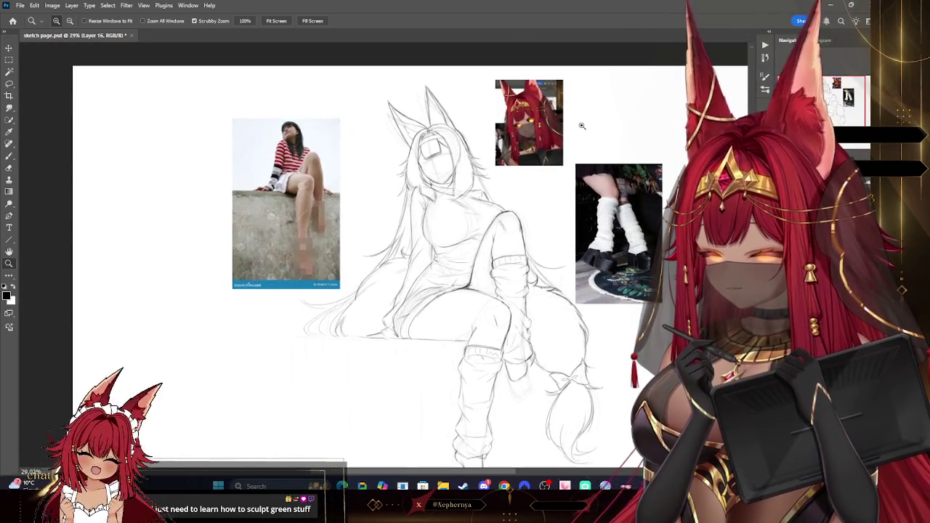
drag(613, 355, 581, 357)
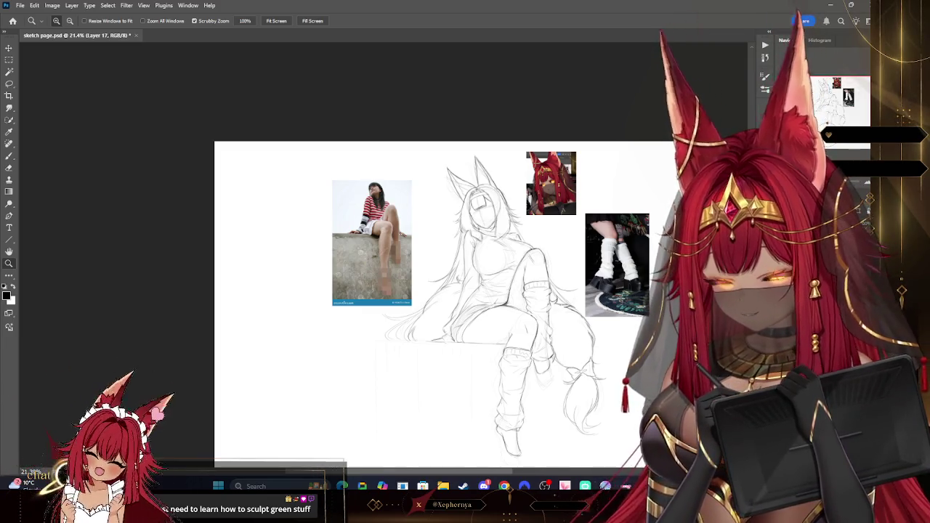
On a new layer, draw the right eye's closed lid line
key(ctrl+shift+alt+n)
drag(487, 218, 567, 218)
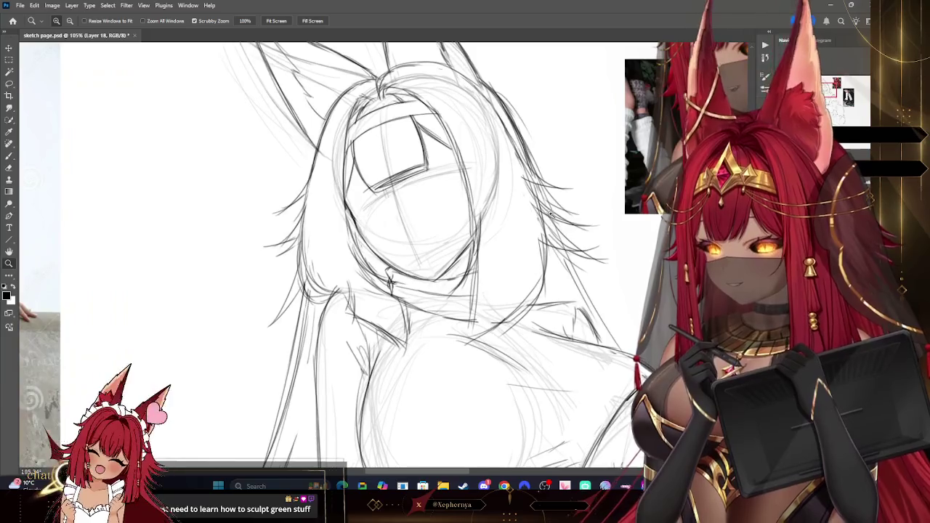
click(9, 156)
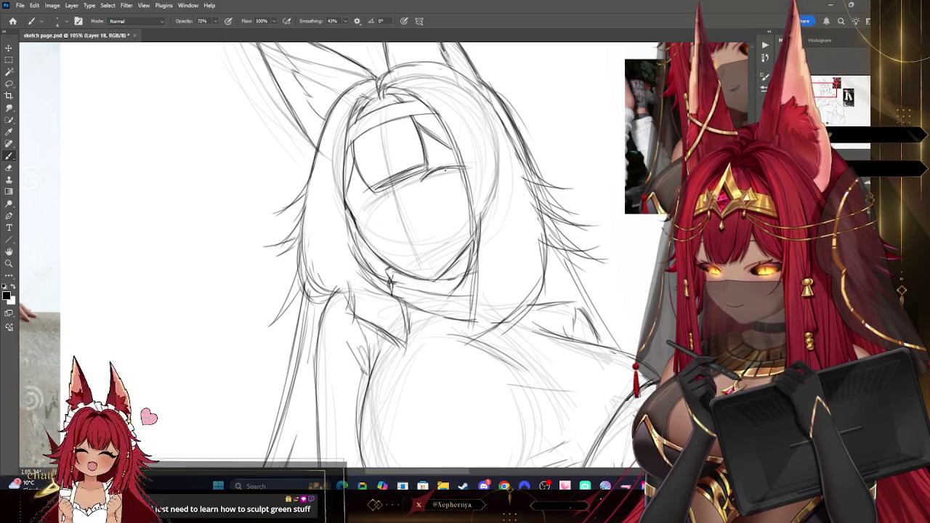
drag(446, 169, 483, 168)
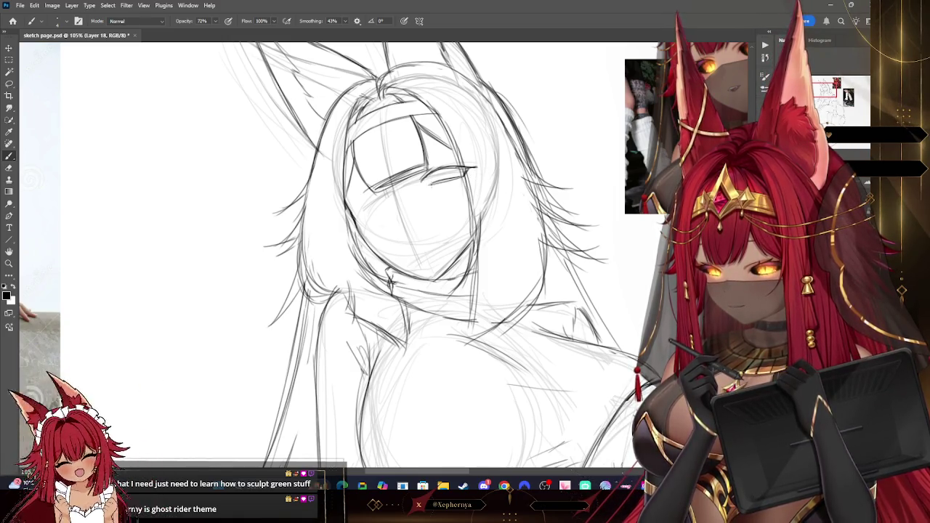
Sketch both closed eyes plus small nose and mouth marks on Layer 18
key(e)
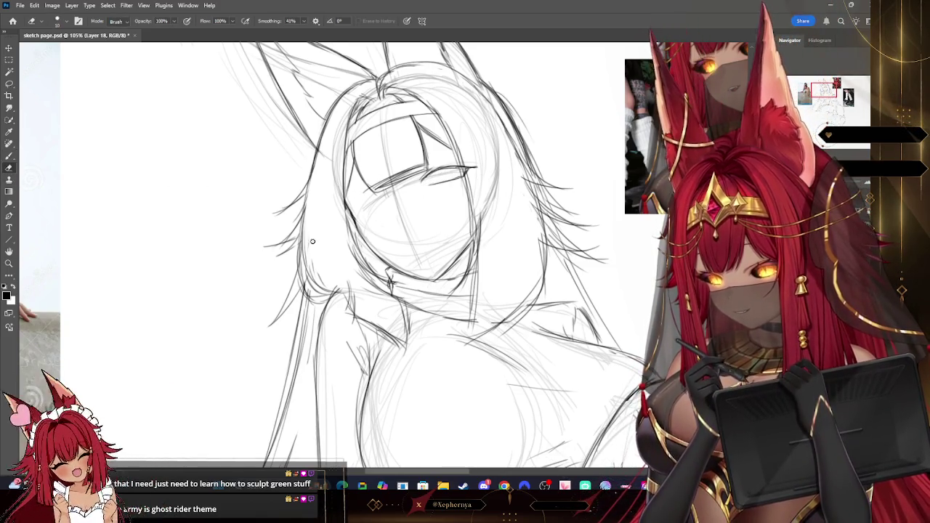
click(9, 156)
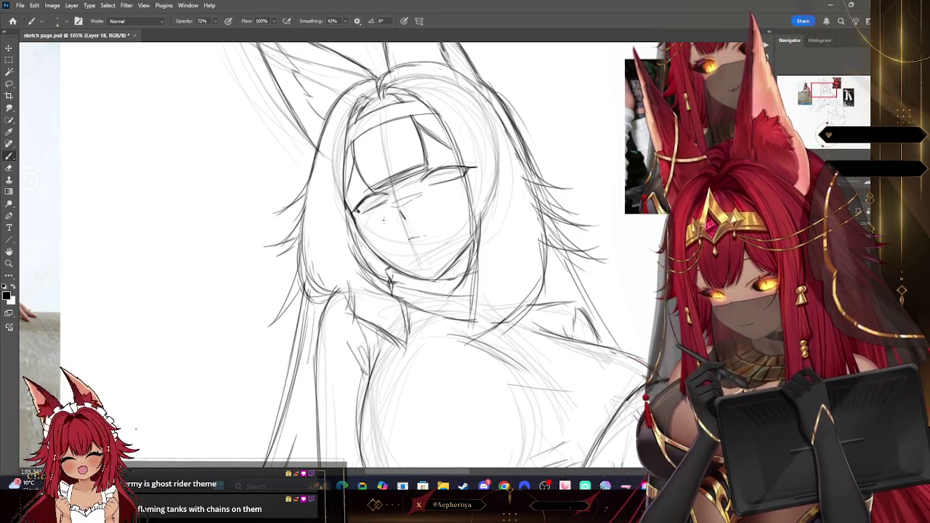
Move the eye strokes into place and scale them up slightly
key(v)
drag(384, 220, 454, 183)
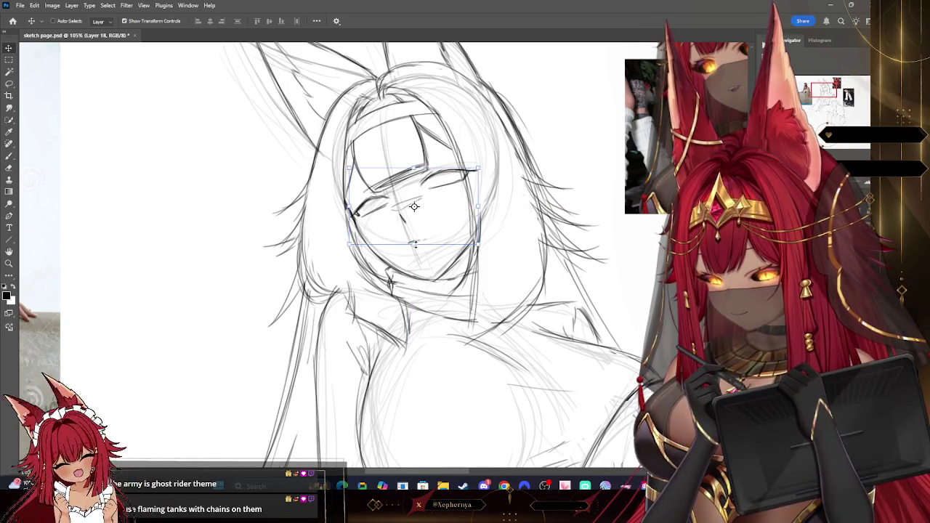
drag(414, 244, 414, 250)
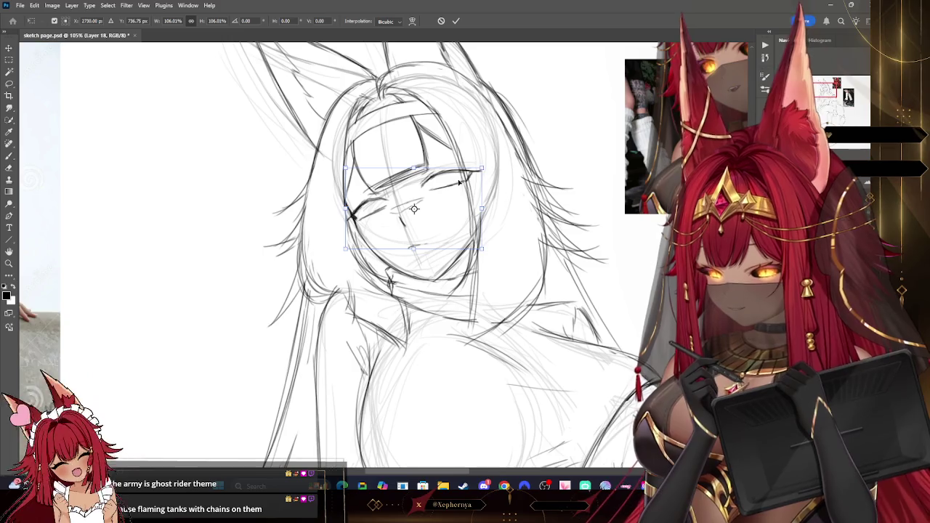
drag(459, 183, 461, 182)
key(Return)
Narrow the left eye slightly with Free Transform and deselect it
key(l)
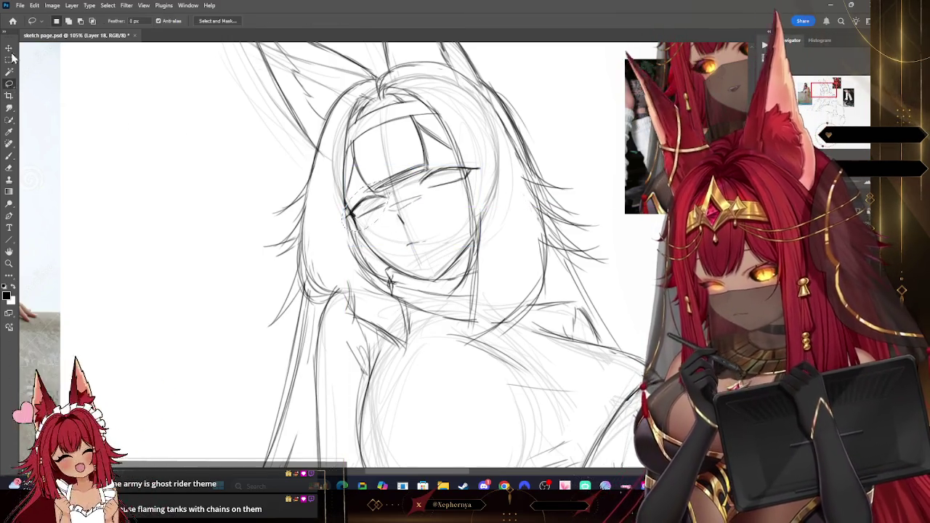
key(ctrl+t)
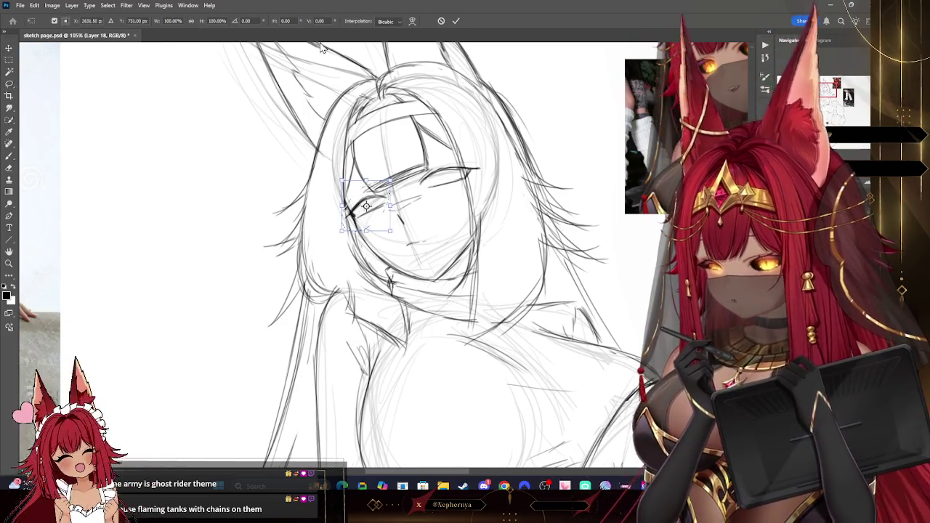
drag(391, 206, 377, 198)
key(Return)
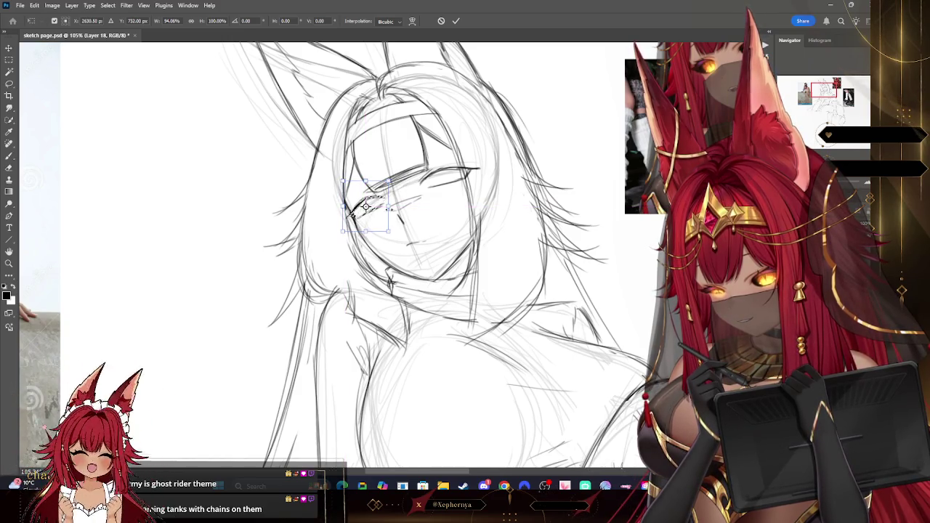
click(107, 5)
click(131, 26)
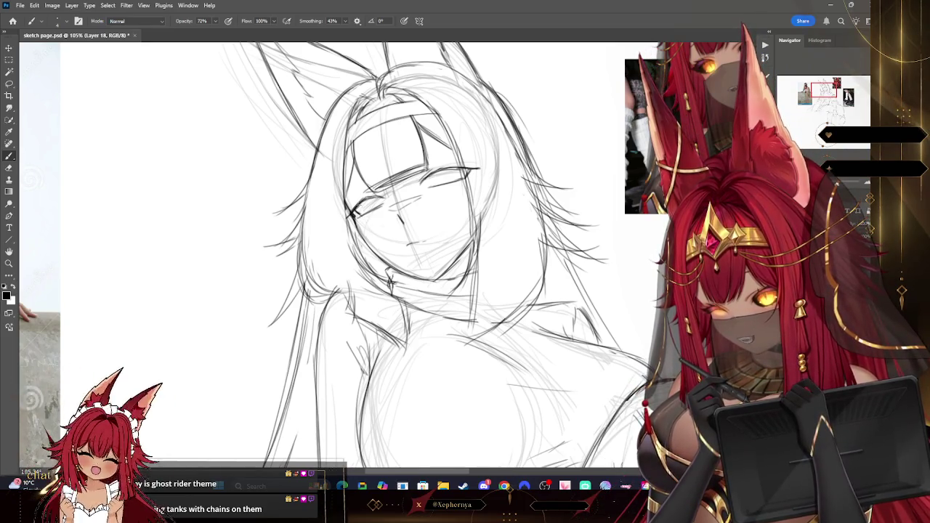
Reselect the left eye and nudge it slightly to the right
key(e)
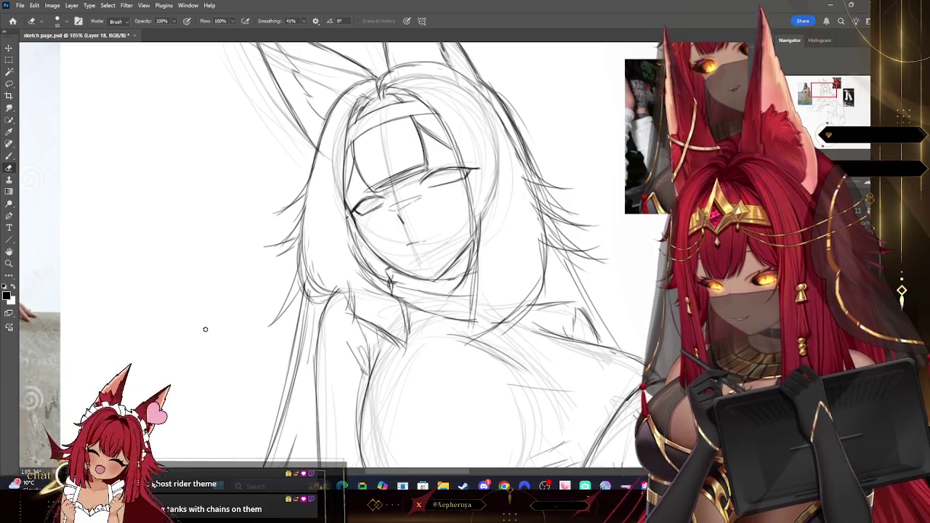
key(l)
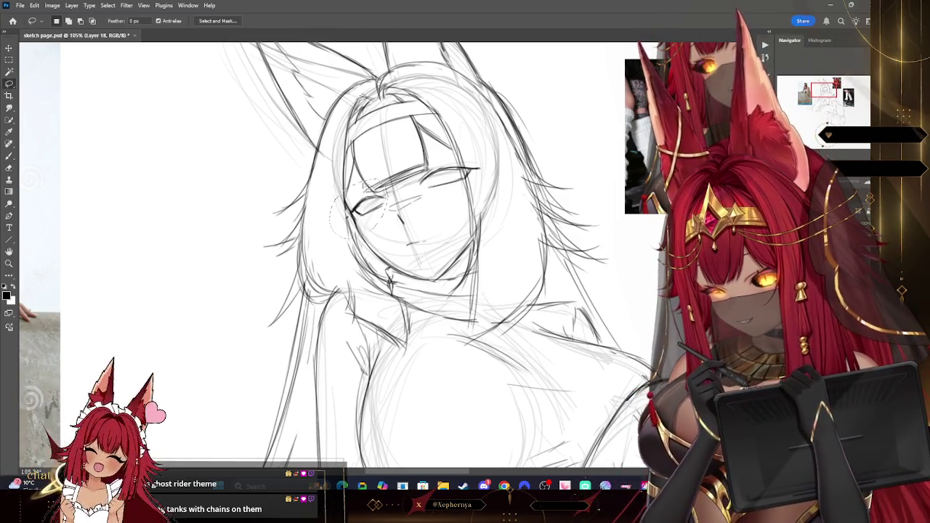
drag(389, 194, 324, 173)
key(ctrl+t)
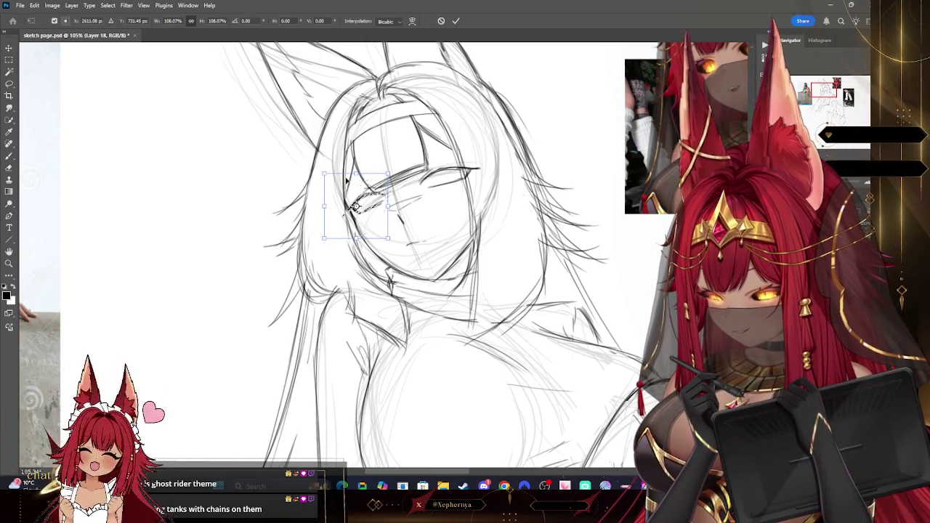
drag(355, 207, 357, 207)
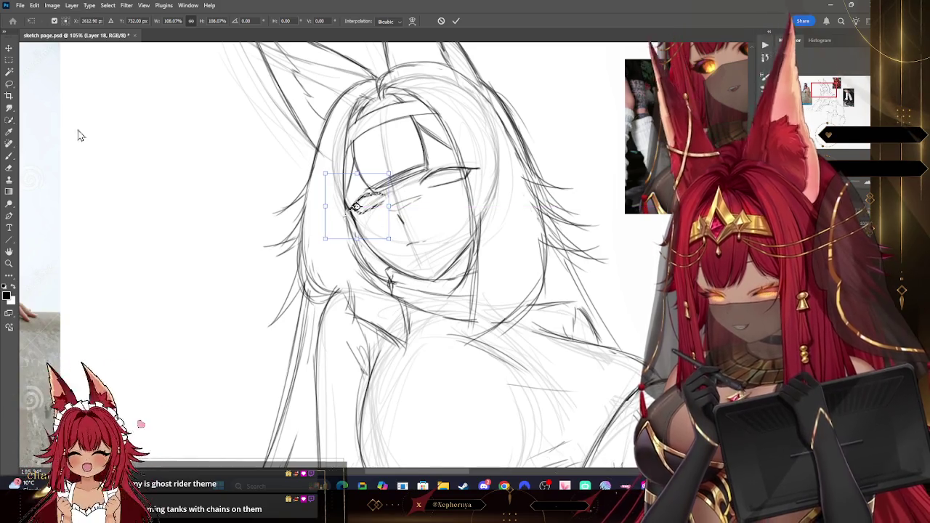
key(Return)
Reposition the right eye and clear the selection
drag(485, 164, 458, 178)
key(v)
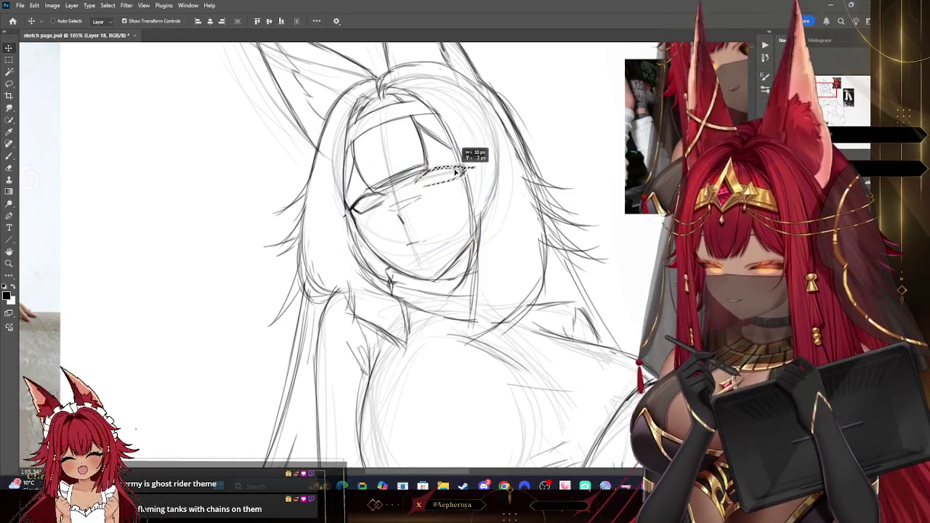
key(Return)
key(ctrl+d)
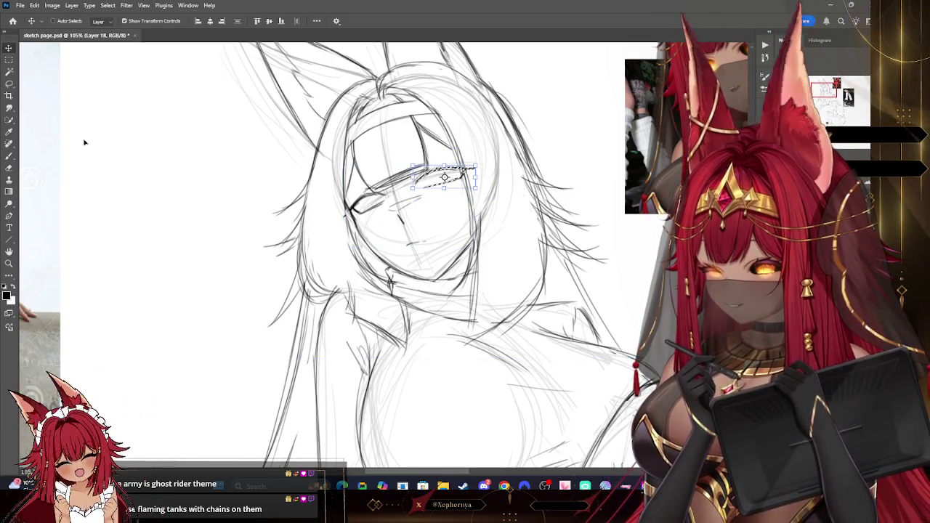
Shift the strokes near the eye slightly upward and clear the selection
key(l)
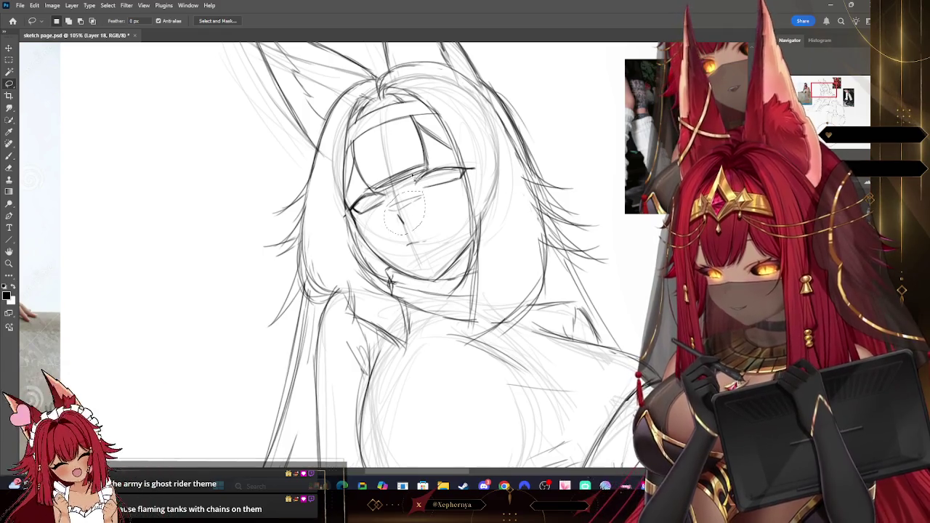
key(v)
drag(410, 206, 411, 203)
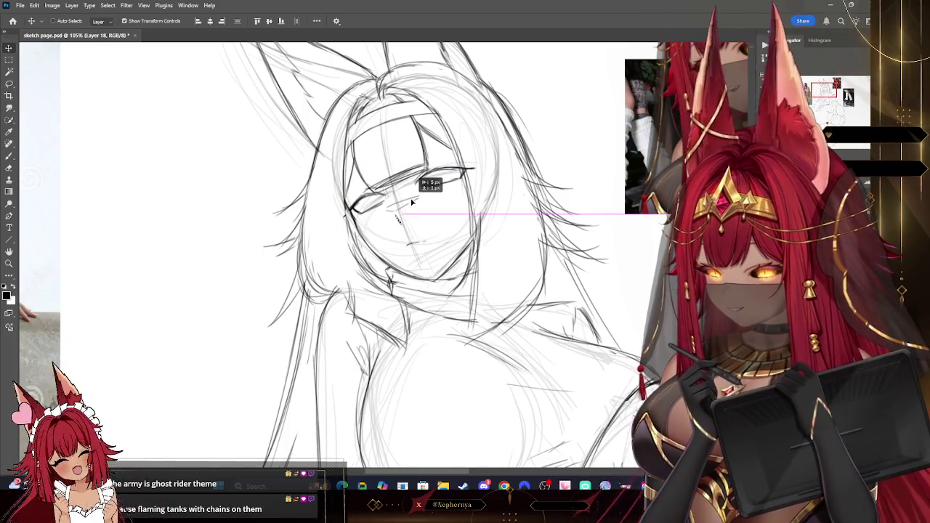
key(ctrl+t)
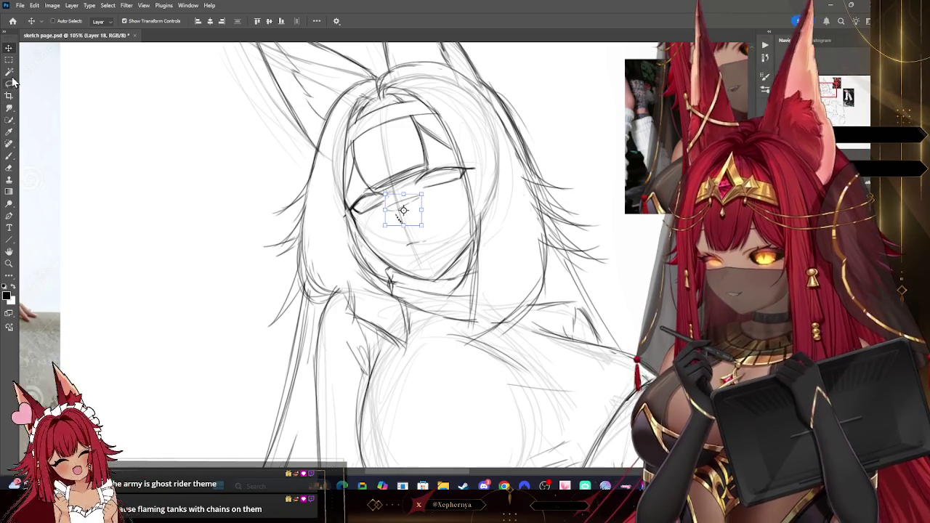
key(Return)
key(ctrl+d)
Shift the face details slightly down, then zoom to fit the whole sketch
key(l)
drag(416, 236, 429, 244)
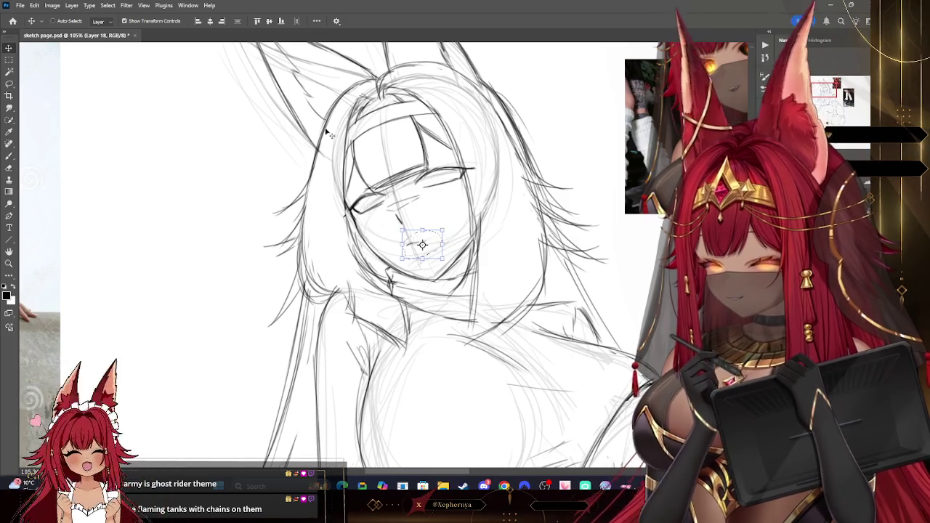
click(108, 5)
click(124, 26)
drag(455, 173, 460, 177)
key(z)
key(ctrl+minus)
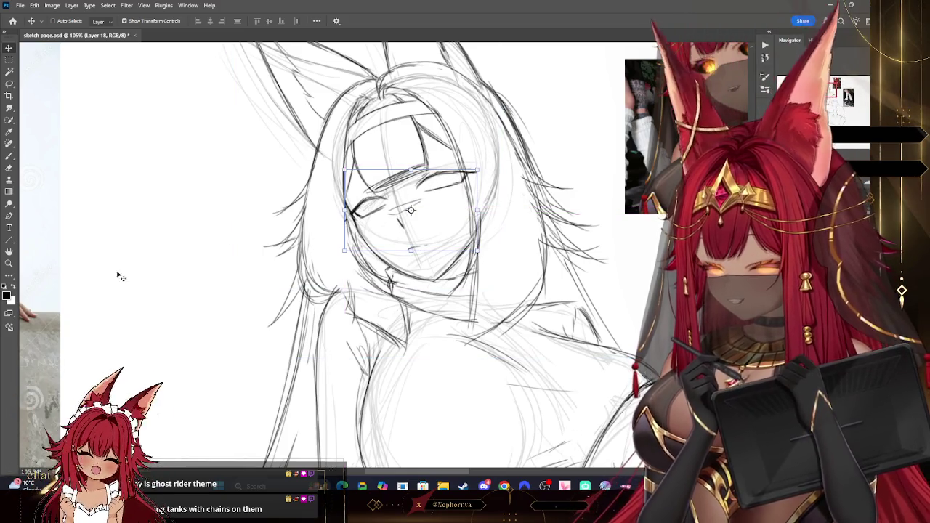
key(ctrl+0)
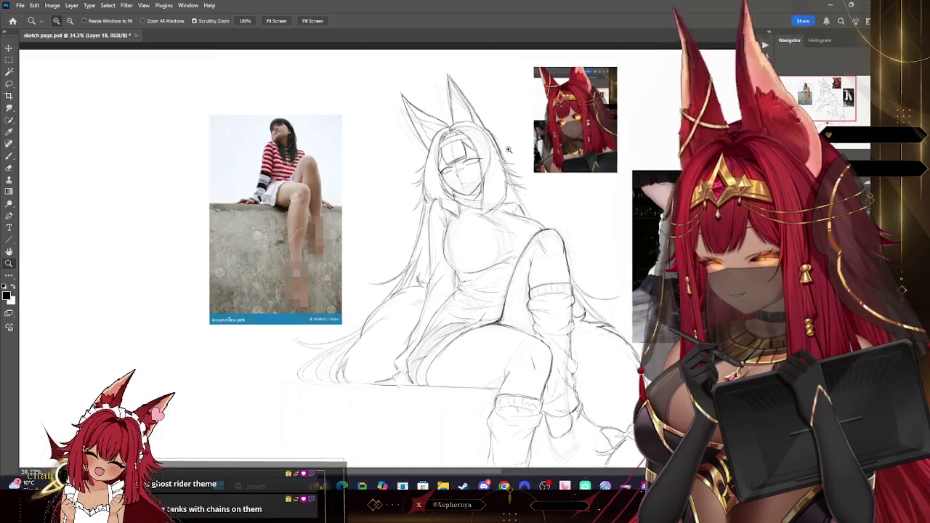
Move the right eye to a new position and tilt it slightly
drag(473, 142, 523, 142)
key(l)
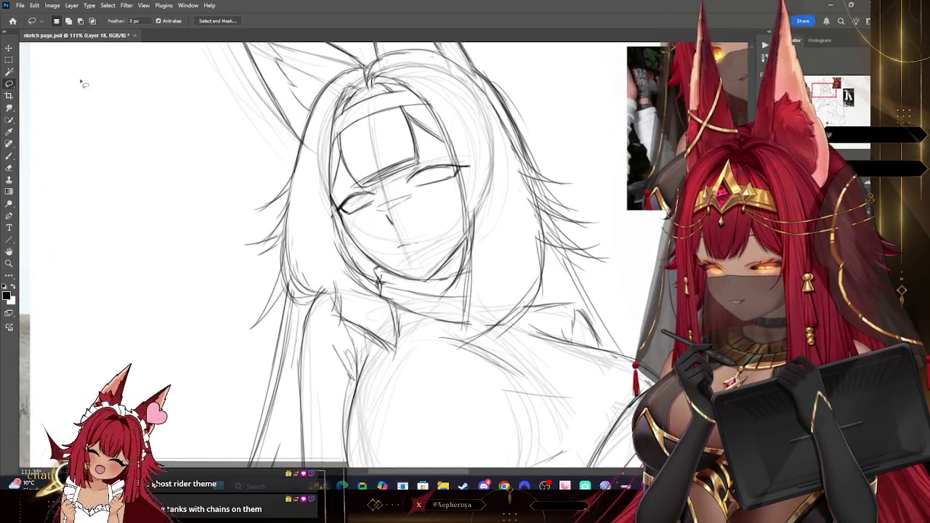
drag(407, 190, 454, 168)
key(v)
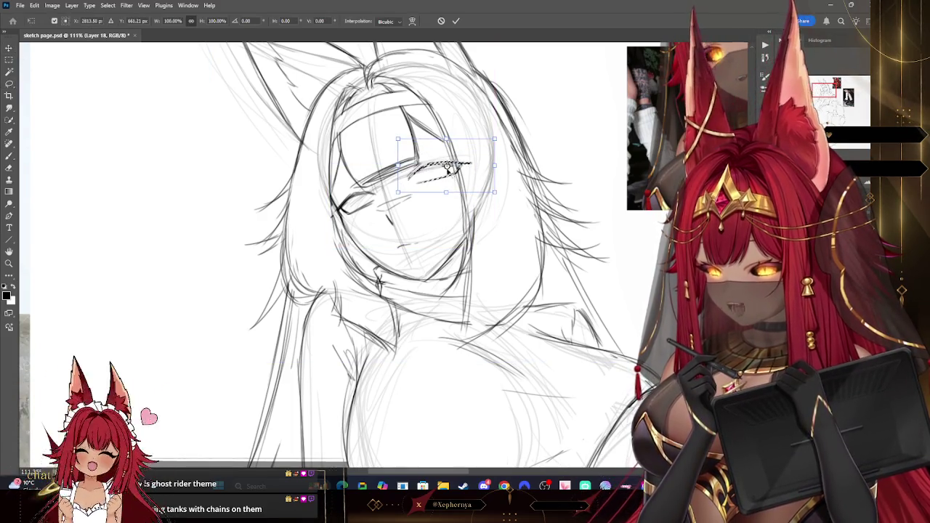
key(Return)
key(l)
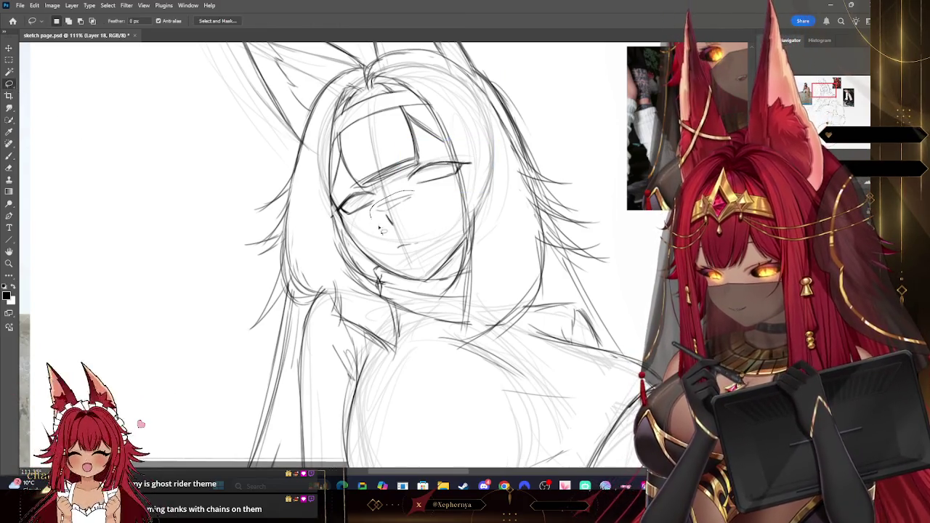
click(9, 48)
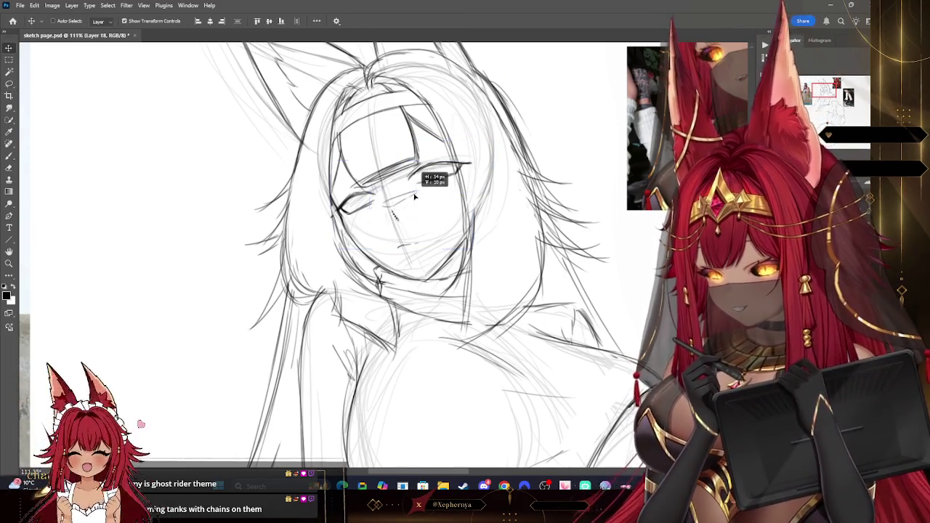
drag(423, 185, 423, 188)
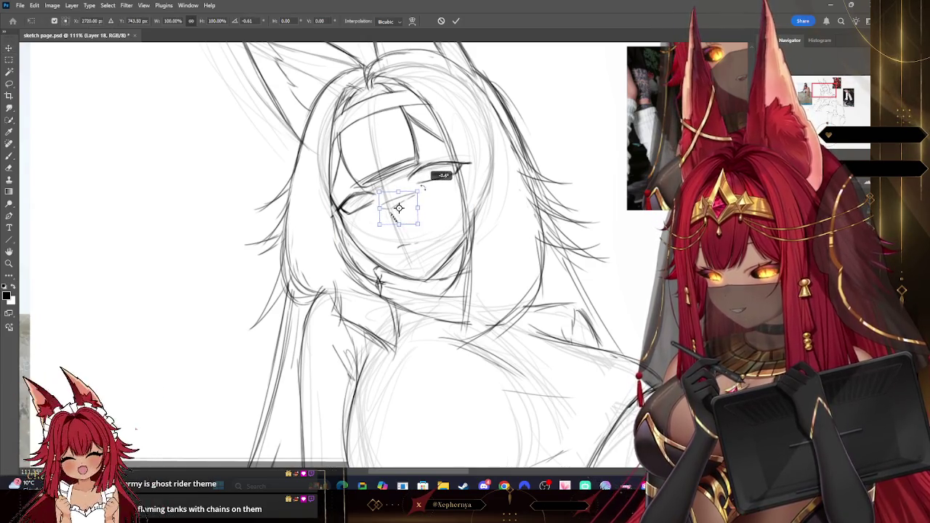
key(Return)
key(l)
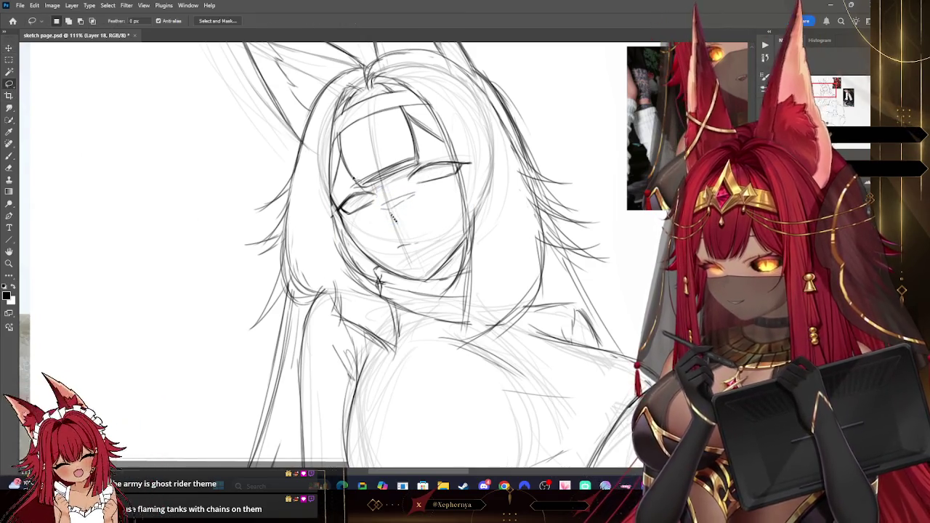
Shrink the mouth strokes toward their centre
drag(389, 266, 385, 262)
key(v)
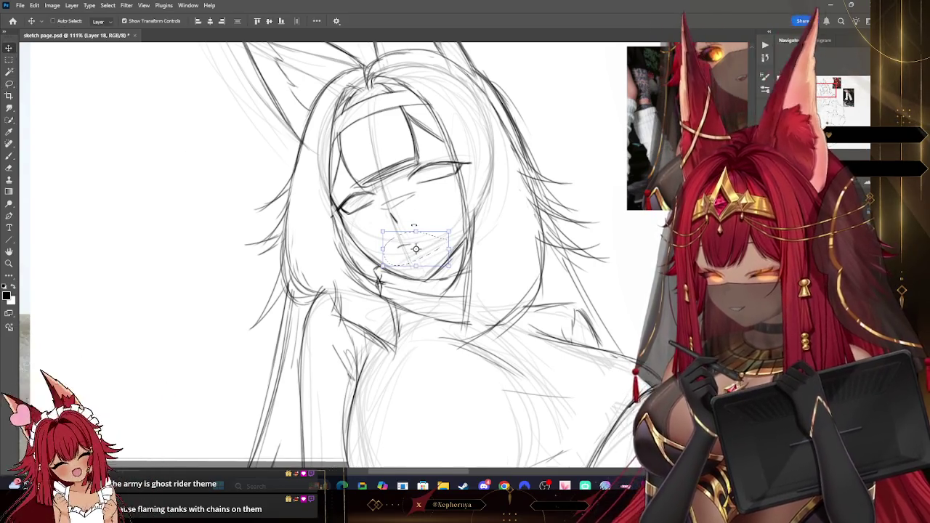
drag(449, 232, 425, 242)
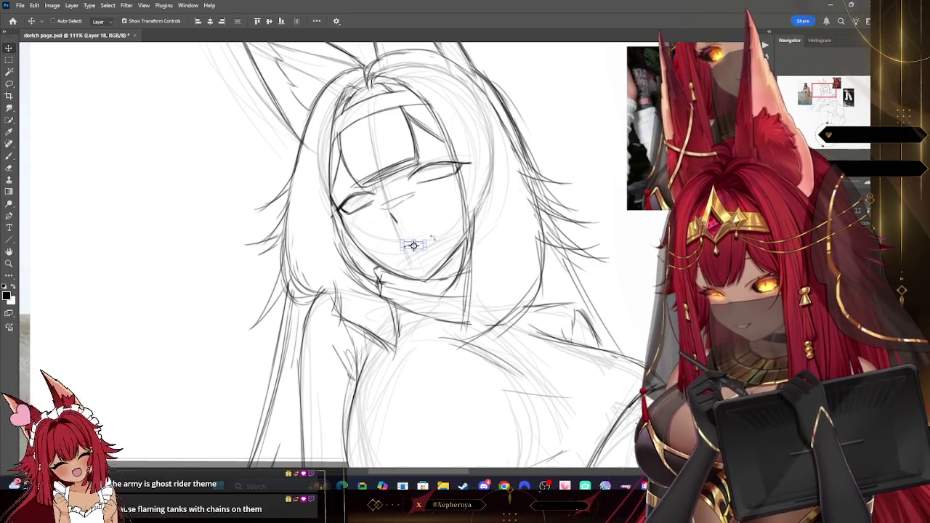
key(Return)
key(b)
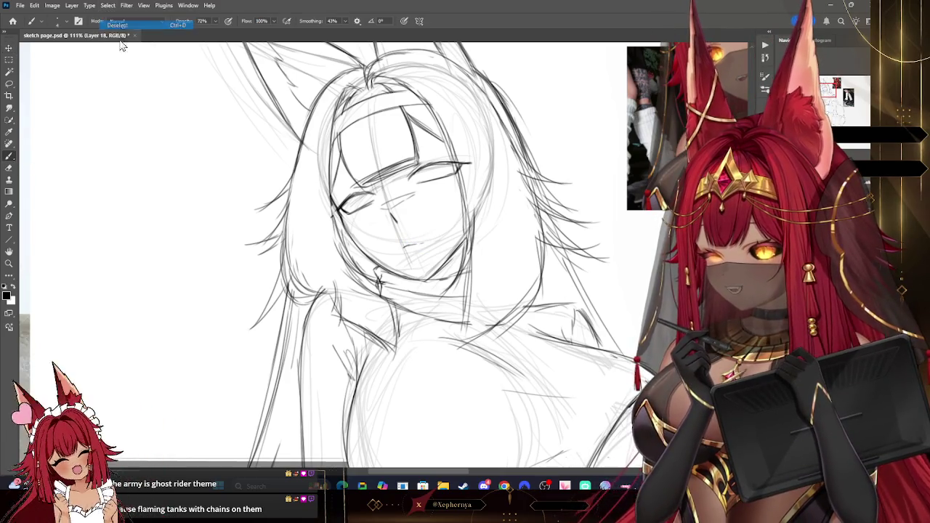
click(10, 168)
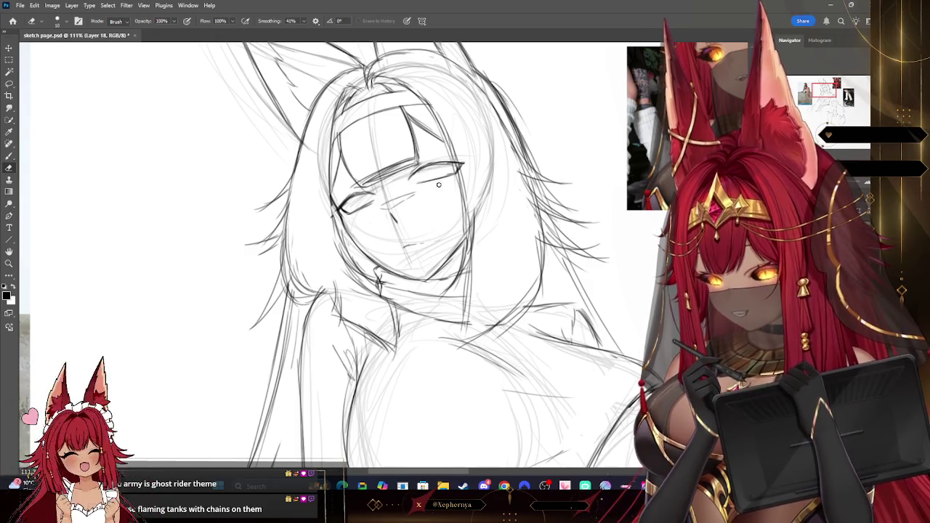
Enlarge the eraser to 30, then try and undo a short line under the headband
key(bracketright)
key(bracketright)
key(bracketright)
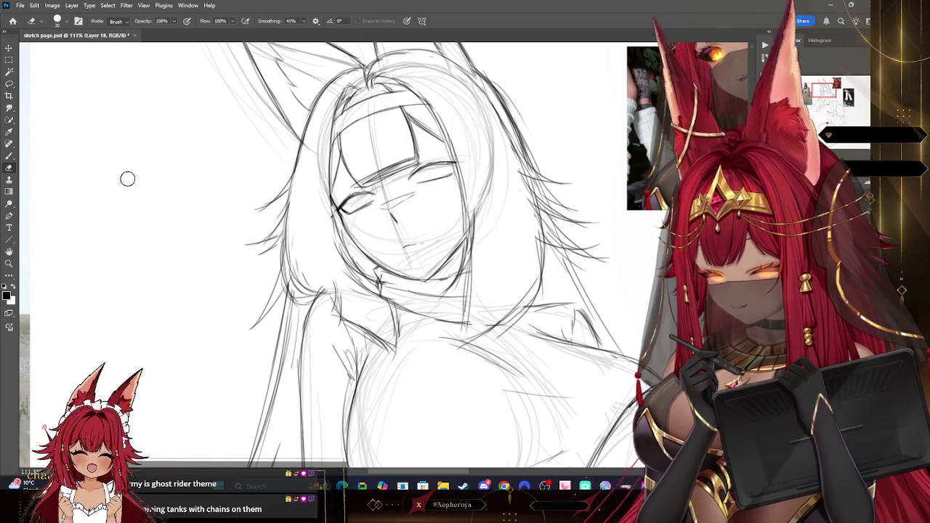
key(b)
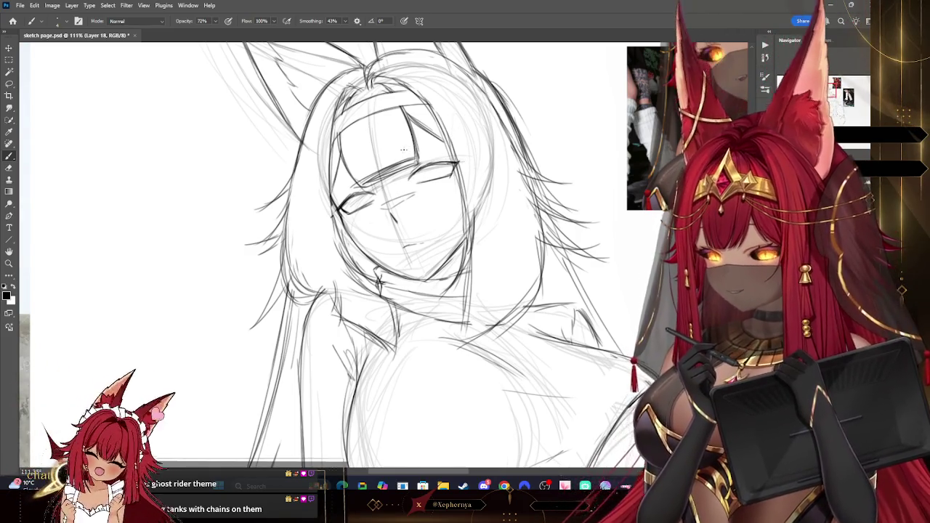
key(ctrl+z)
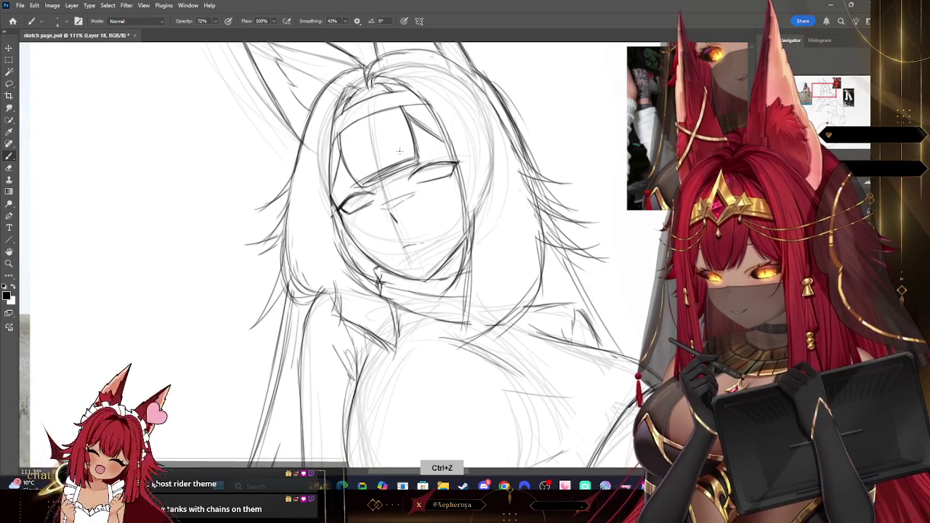
drag(399, 150, 426, 147)
key(ctrl+z)
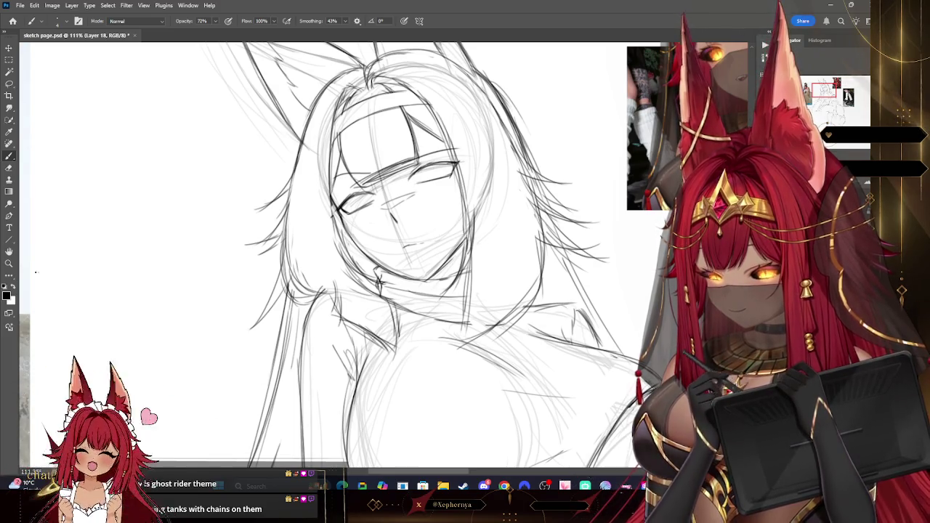
Zoom the canvas to about 26.3% so the sketch and three reference photos all show
key(z)
scroll(575, 149, down, 5)
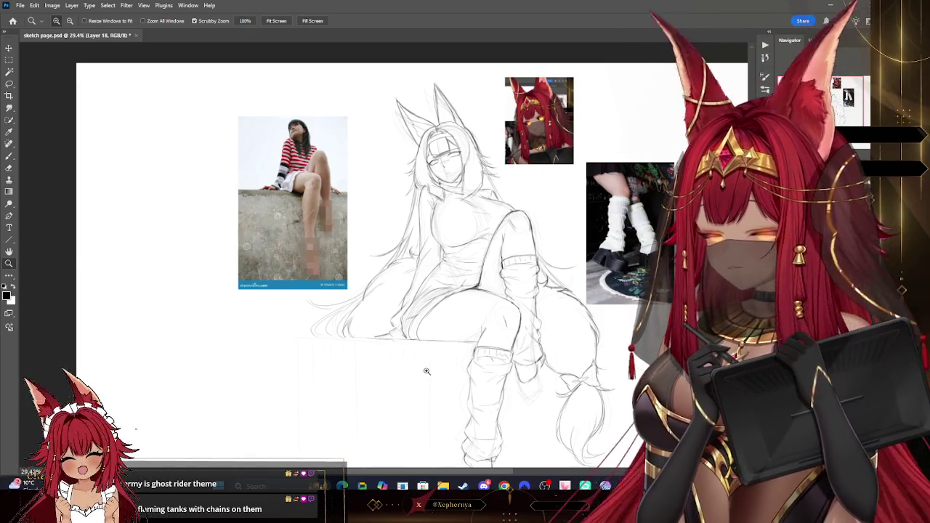
scroll(538, 153, down, 2)
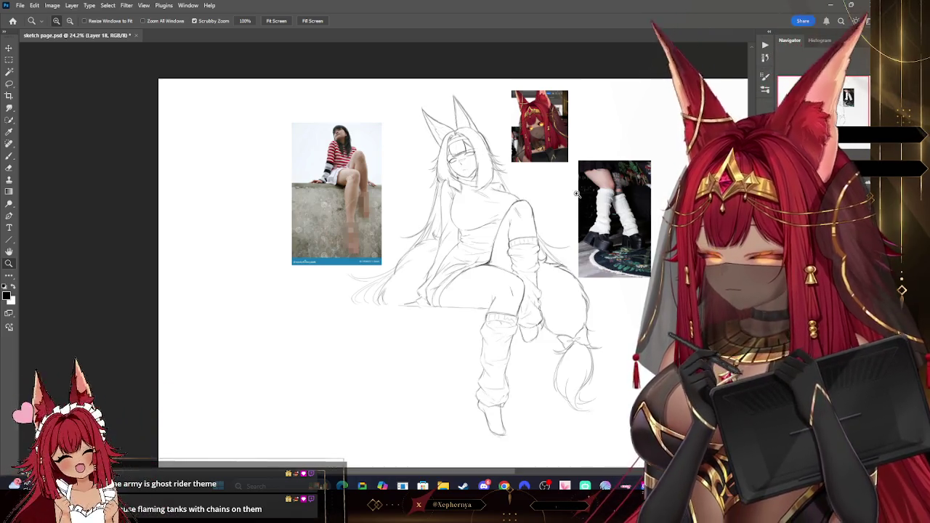
scroll(654, 249, up, 3)
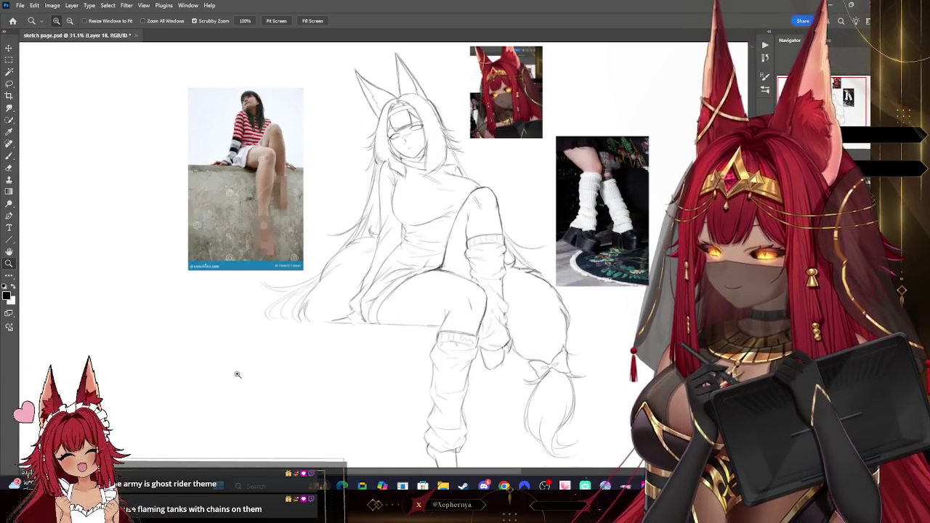
mouse_move(432, 95)
mouse_down()
mouse_move(454, 116)
mouse_move(444, 118)
mouse_up()
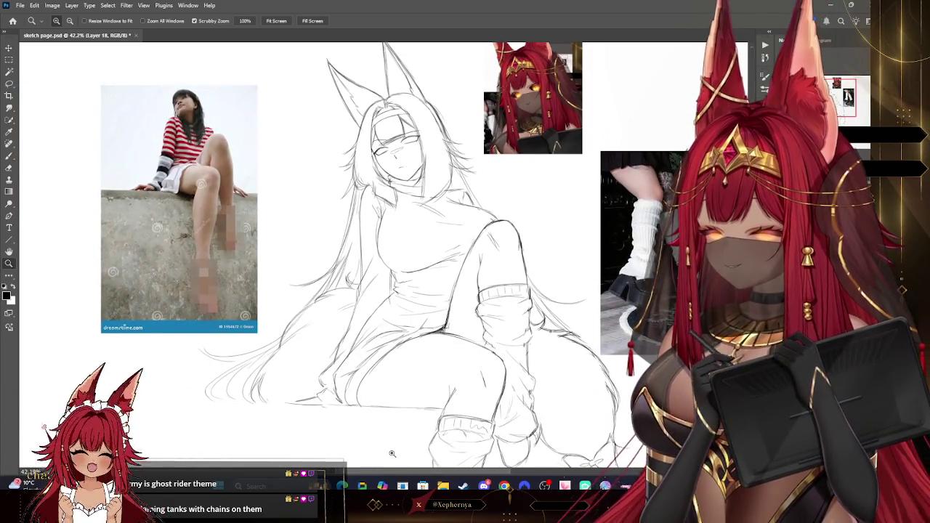
scroll(500, 154, down, 2)
scroll(501, 154, down, 2)
scroll(501, 154, down, 1)
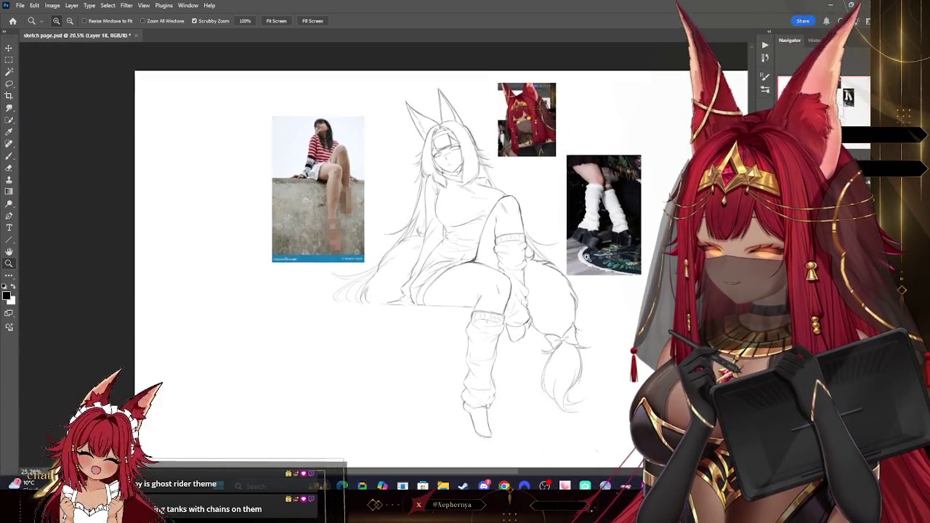
scroll(587, 257, up, 1)
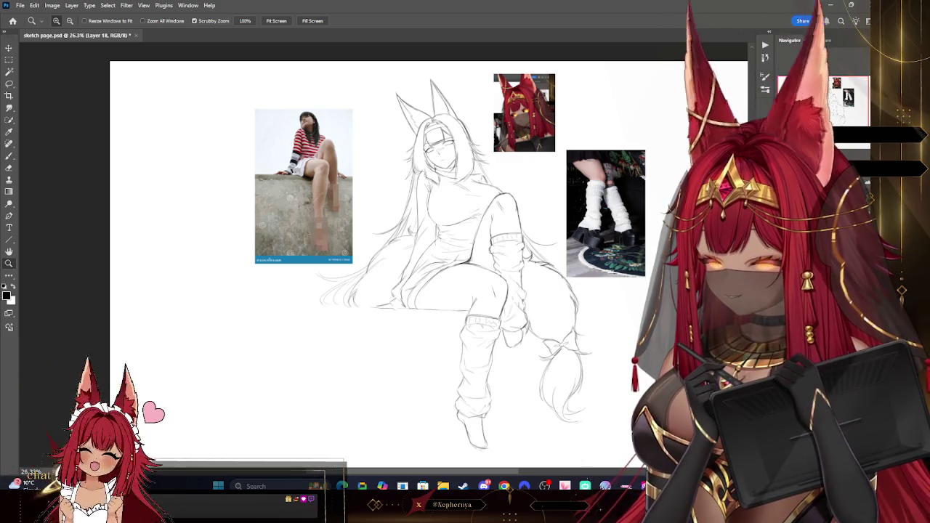
click(72, 5)
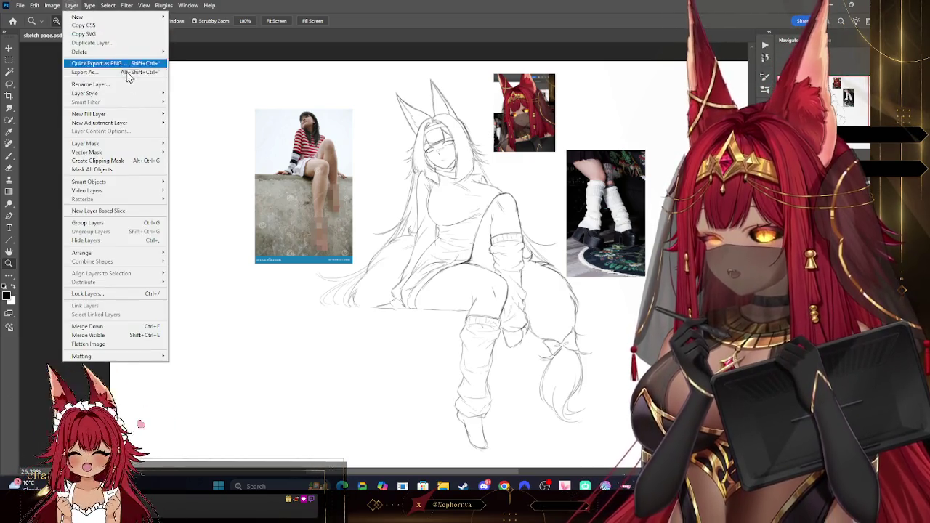
Merge Down five times so the stacked sketch layers combine into Layer 8
click(109, 325)
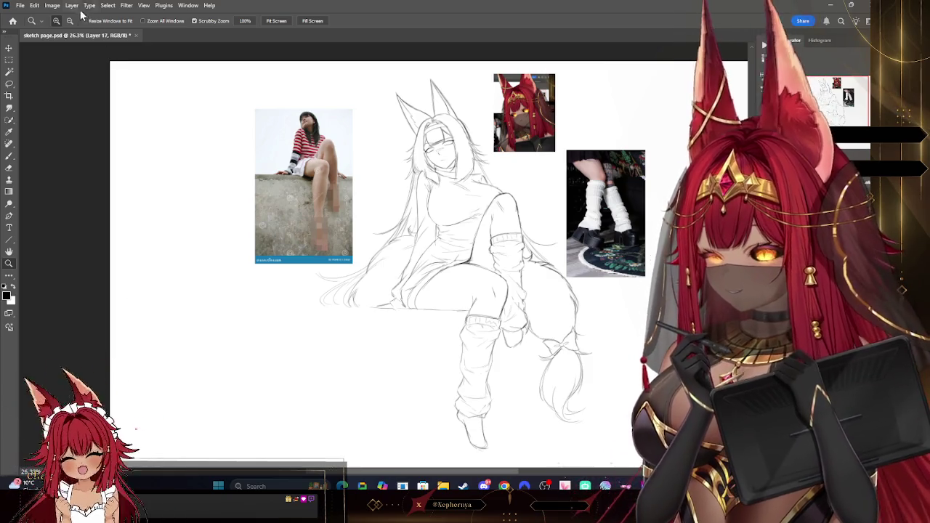
click(72, 5)
click(122, 328)
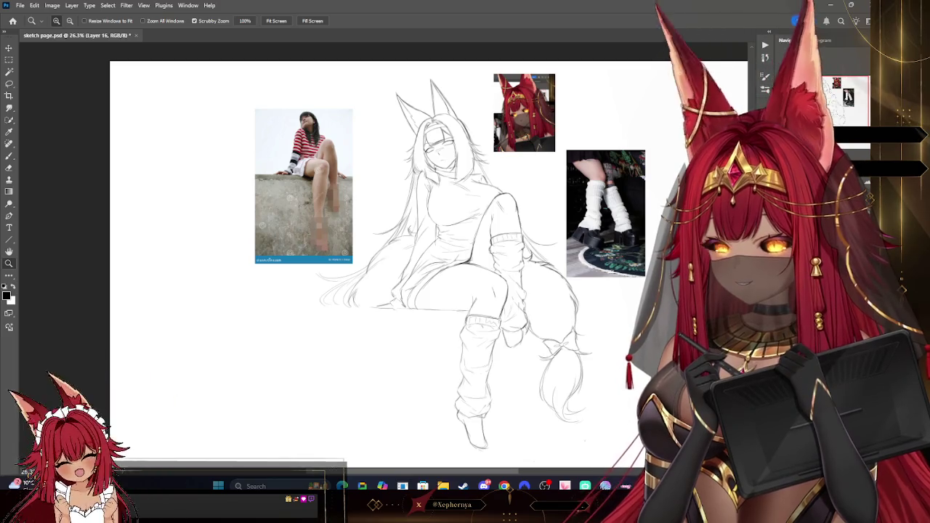
click(72, 5)
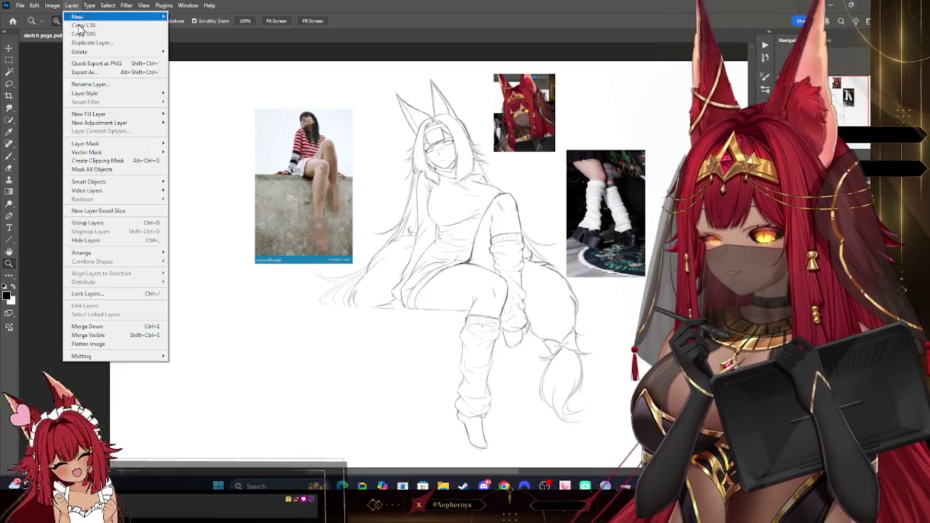
click(117, 326)
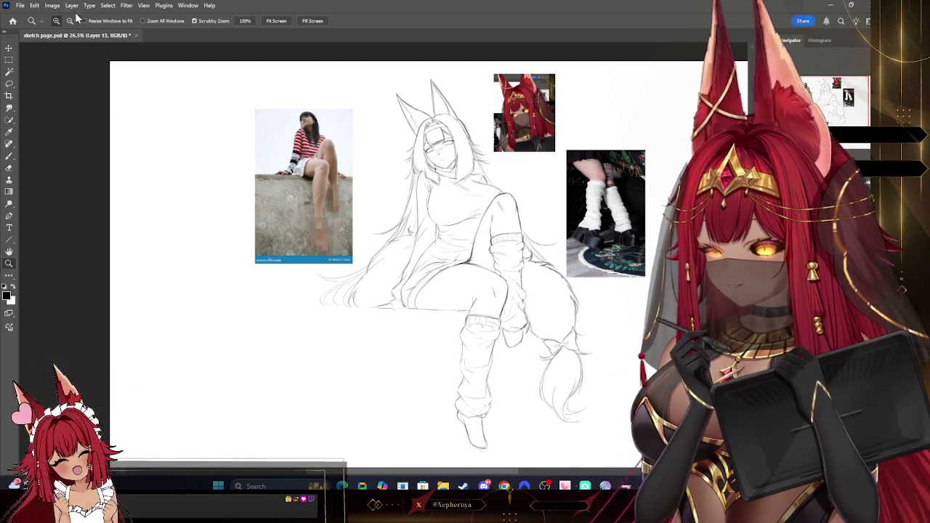
click(71, 5)
click(91, 326)
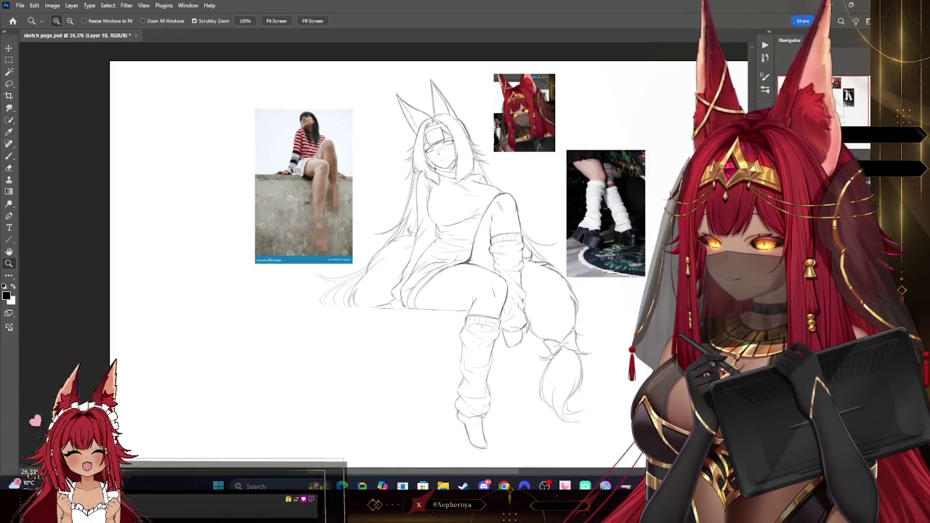
click(71, 5)
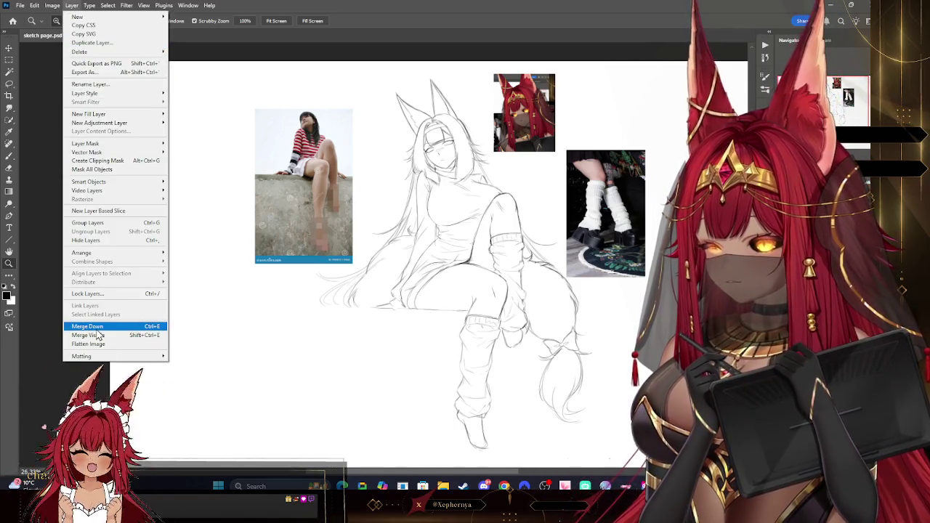
click(97, 328)
click(9, 85)
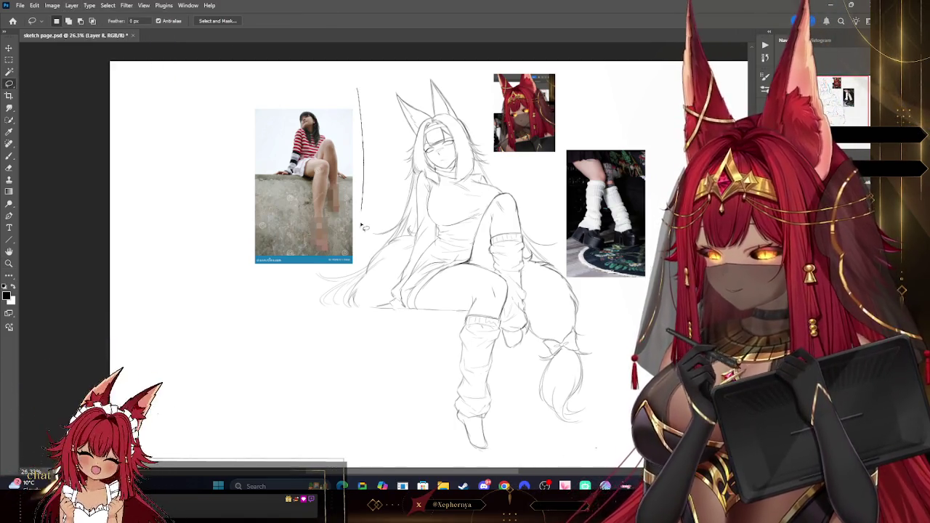
Cut and paste the sitting-girl photo onto its own layer and move it upper left
click(35, 5)
click(41, 57)
click(34, 5)
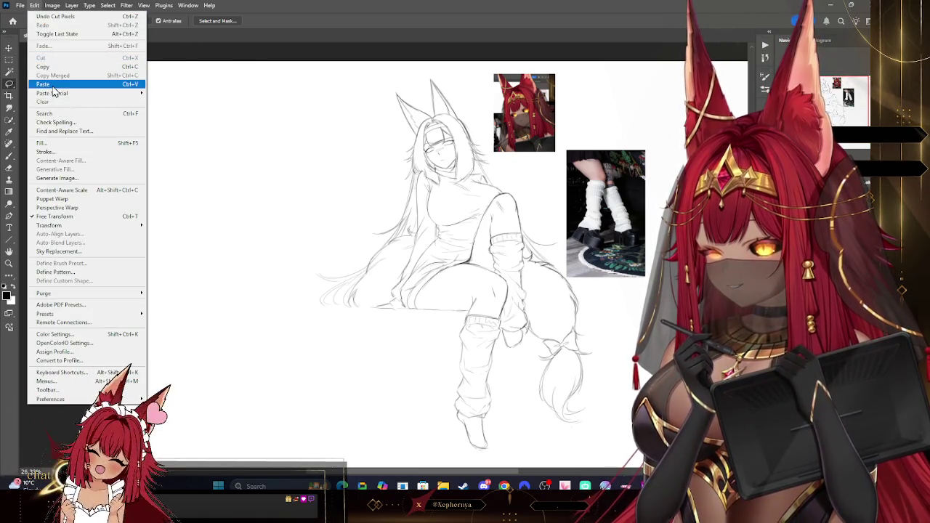
click(46, 84)
drag(444, 262, 242, 181)
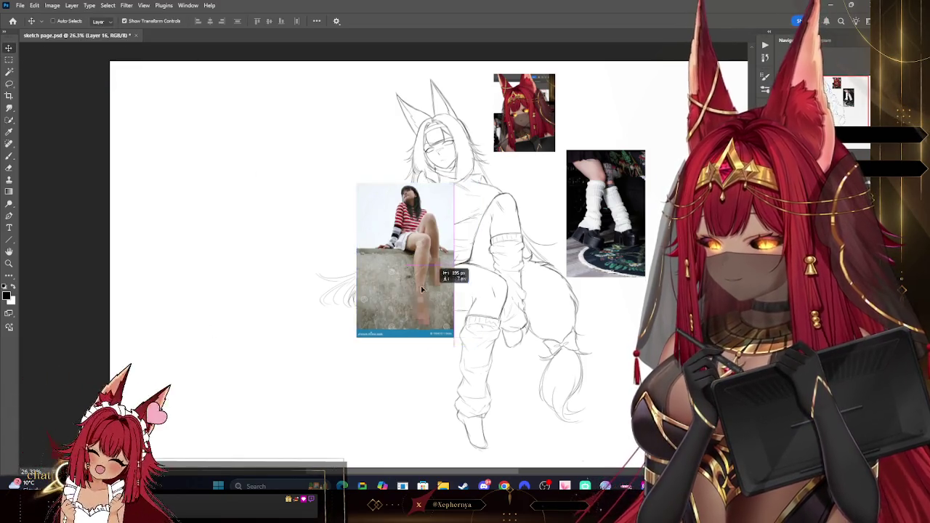
Make Layer 8 active and nudge the fox girl sketch up and to the left
click(8, 263)
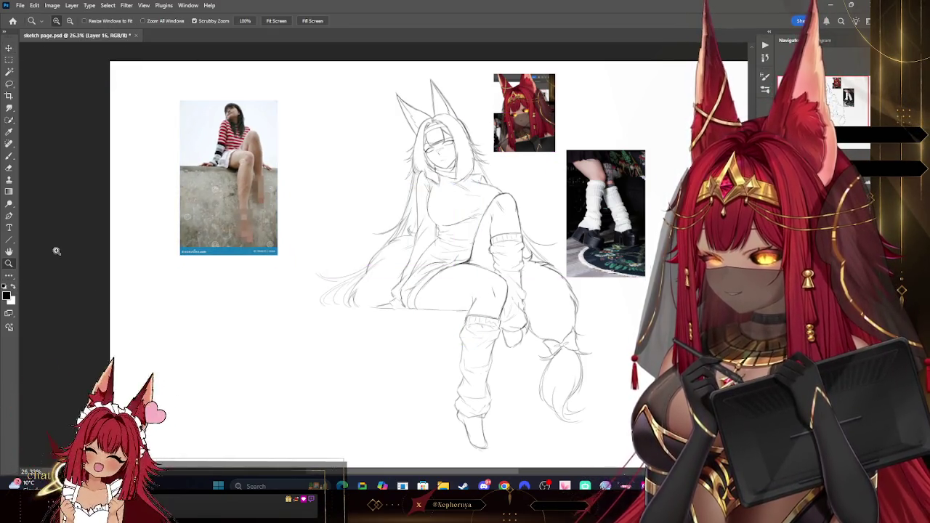
drag(614, 158, 625, 154)
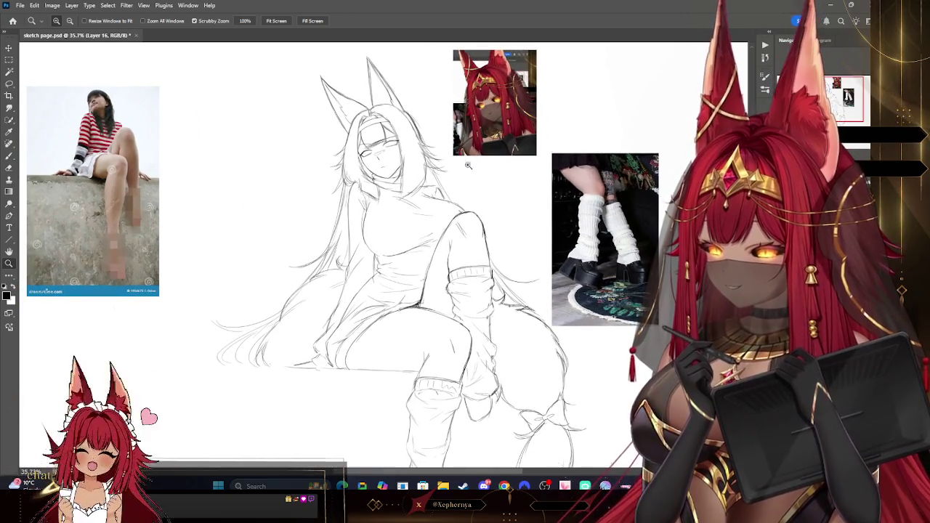
drag(468, 165, 424, 190)
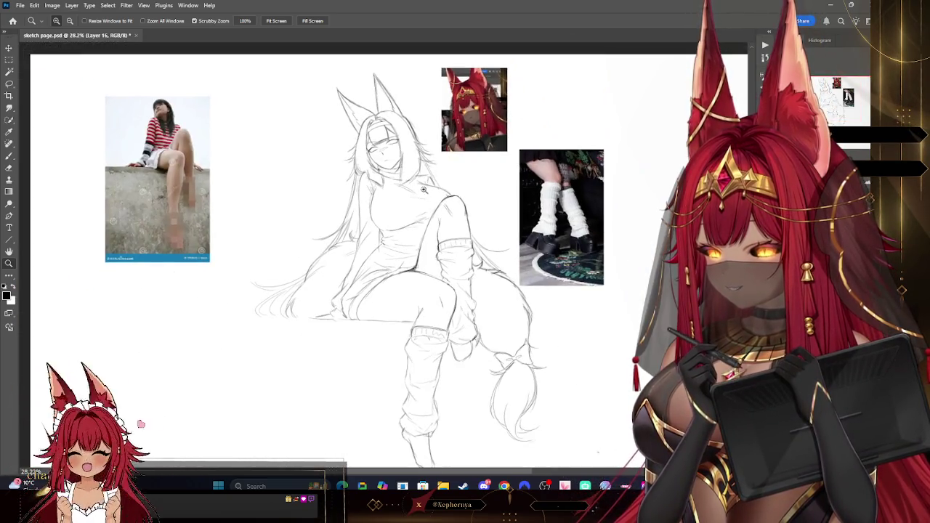
drag(414, 116, 440, 115)
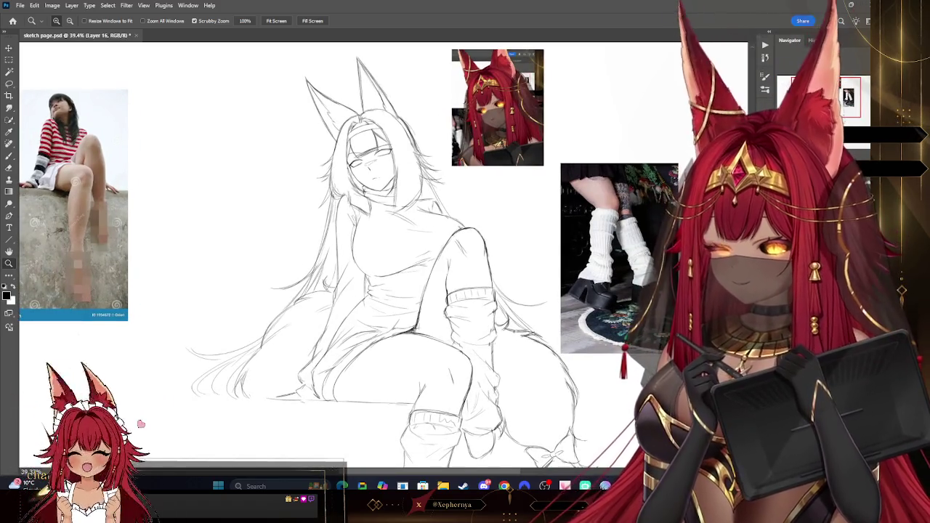
key(alt+bracketleft)
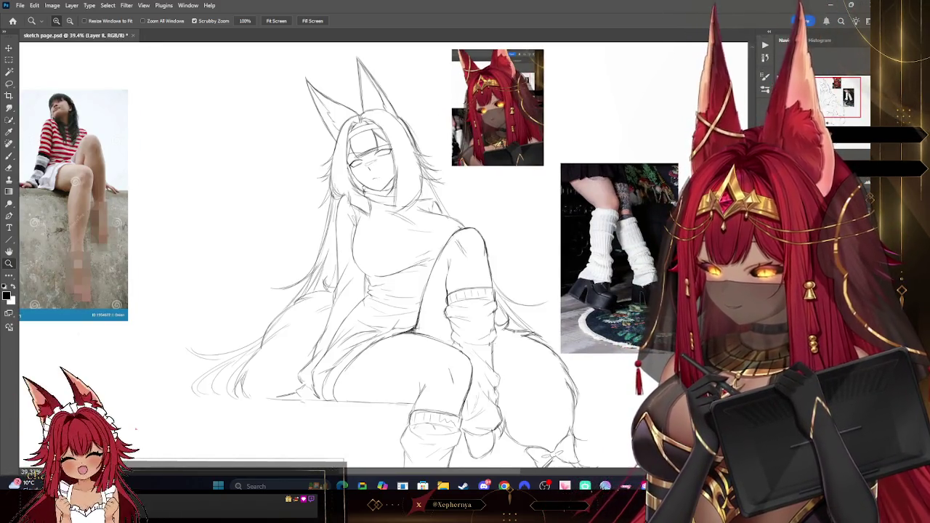
key(v)
drag(412, 207, 372, 198)
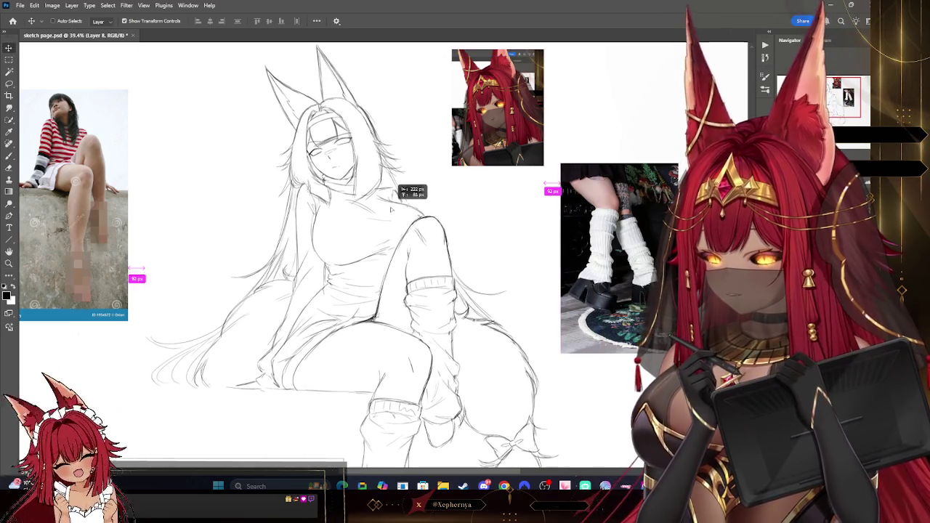
click(14, 263)
drag(523, 188, 542, 184)
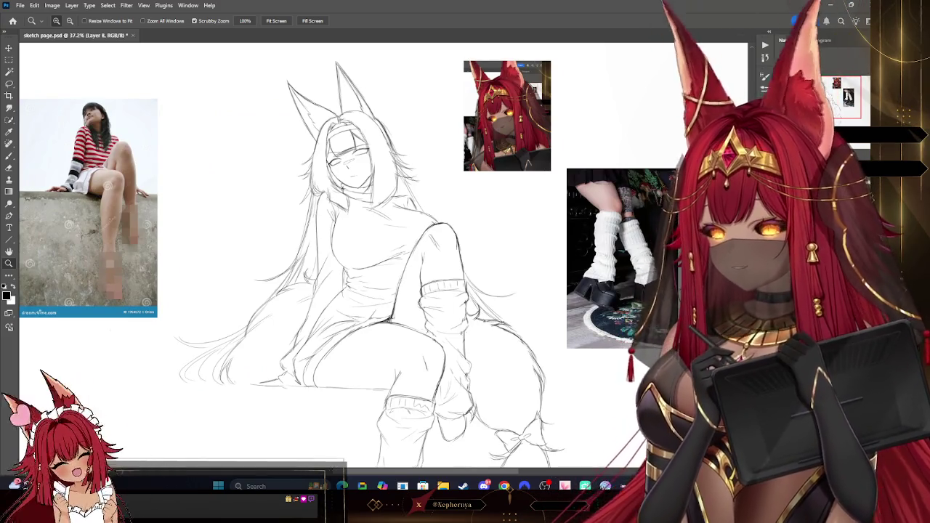
key(ctrl+shift+alt+n)
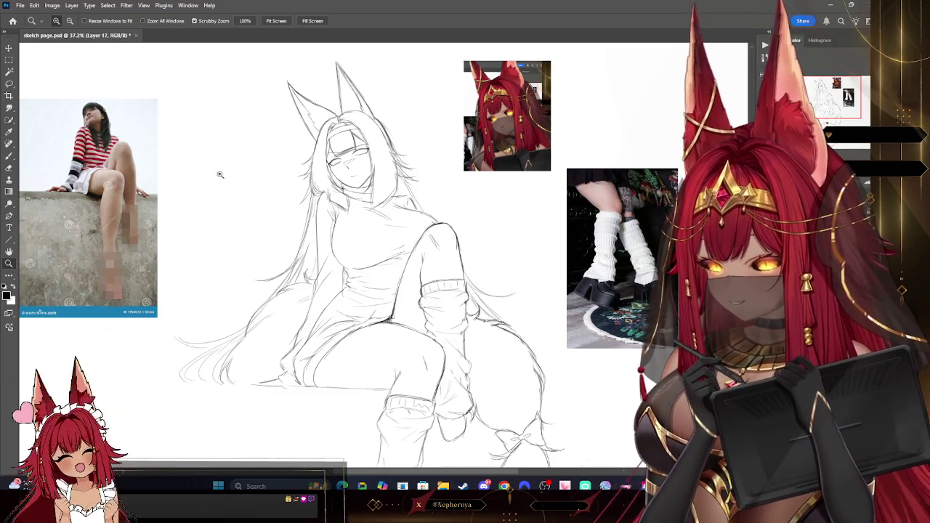
Sample the reference skin tone, brush at 100% opacity, then pick a dark brown
key(i)
click(460, 87)
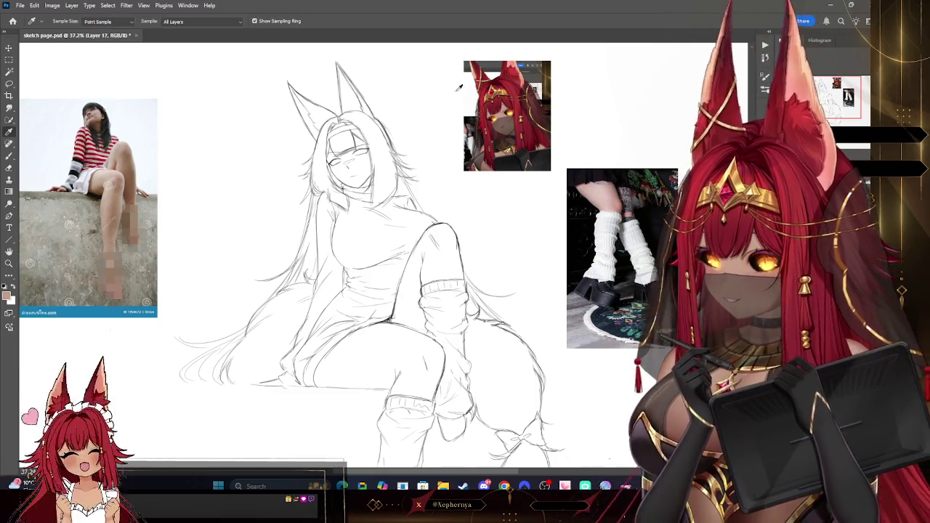
key(b)
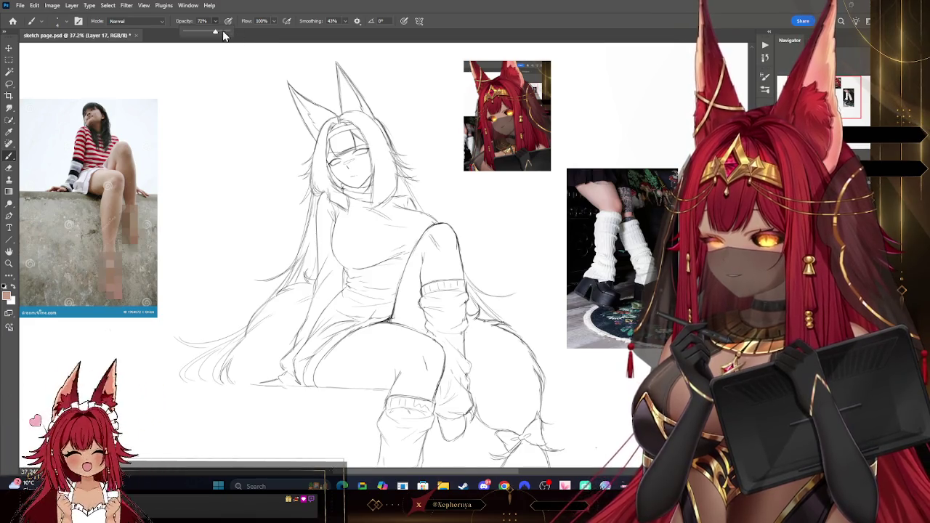
drag(224, 37, 225, 35)
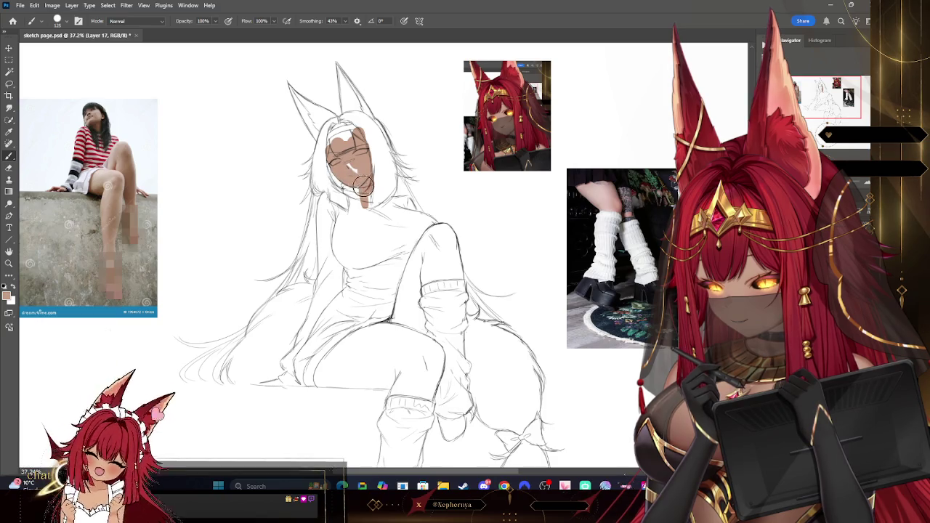
key(bracketleft)
key(bracketleft)
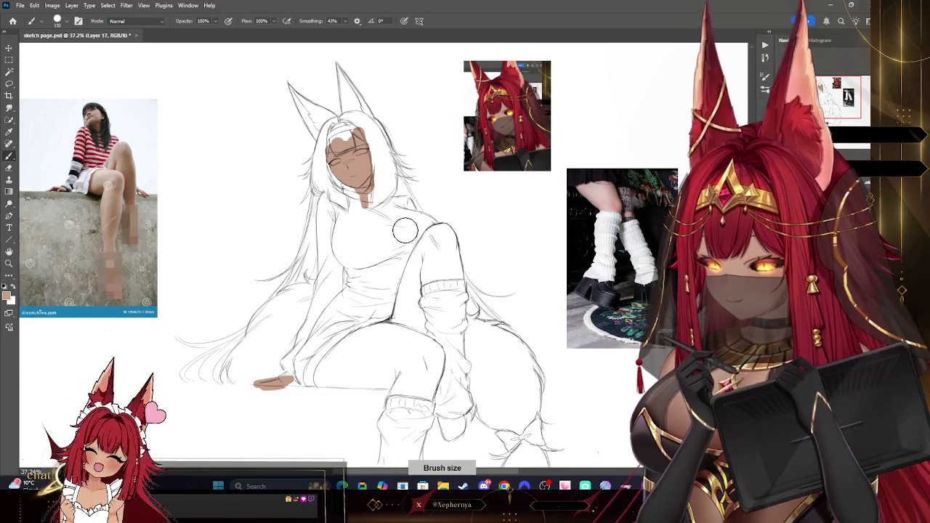
key(i)
drag(538, 202, 525, 195)
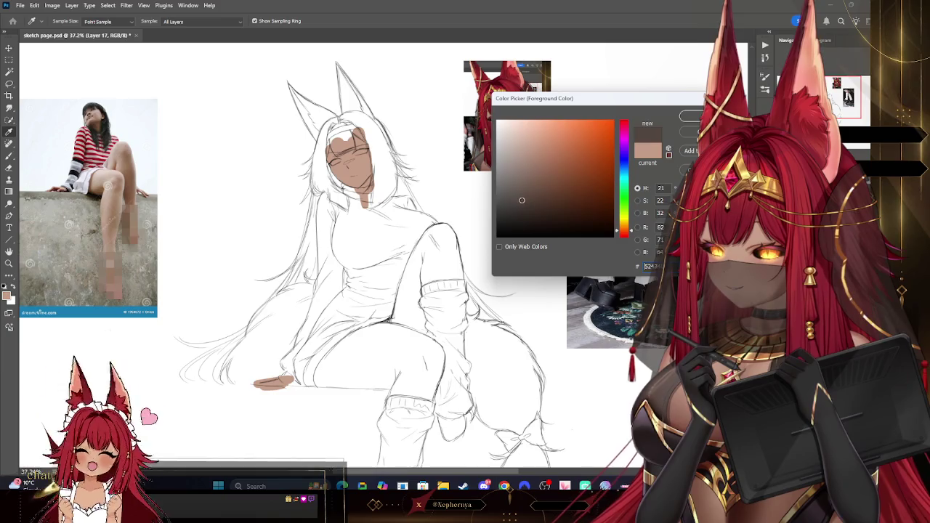
Paint the raised leg and upper leg flat dark brown
click(673, 115)
drag(408, 291, 434, 233)
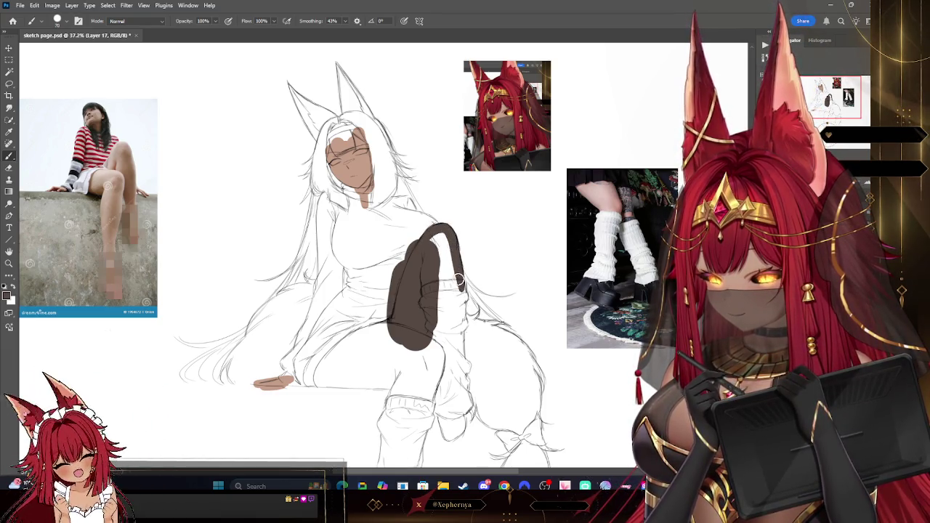
key(bracketright)
drag(442, 232, 450, 280)
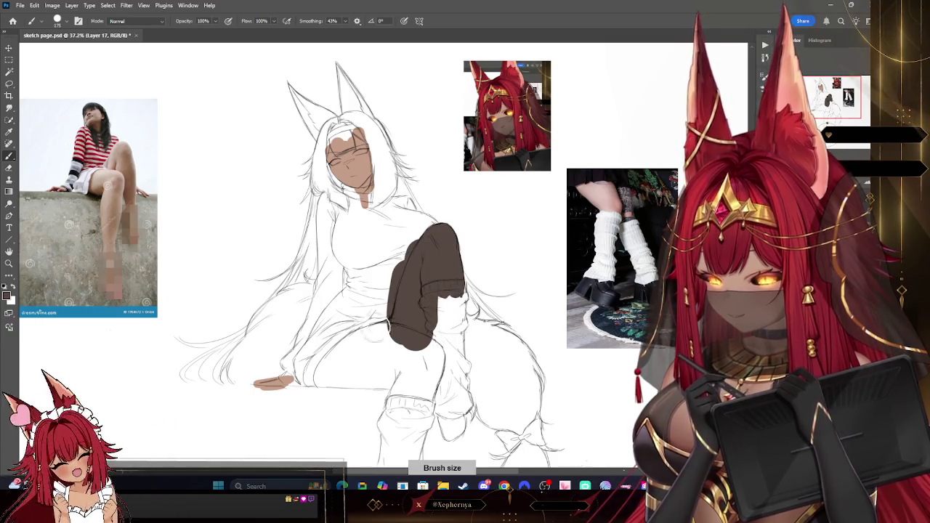
drag(325, 366, 415, 320)
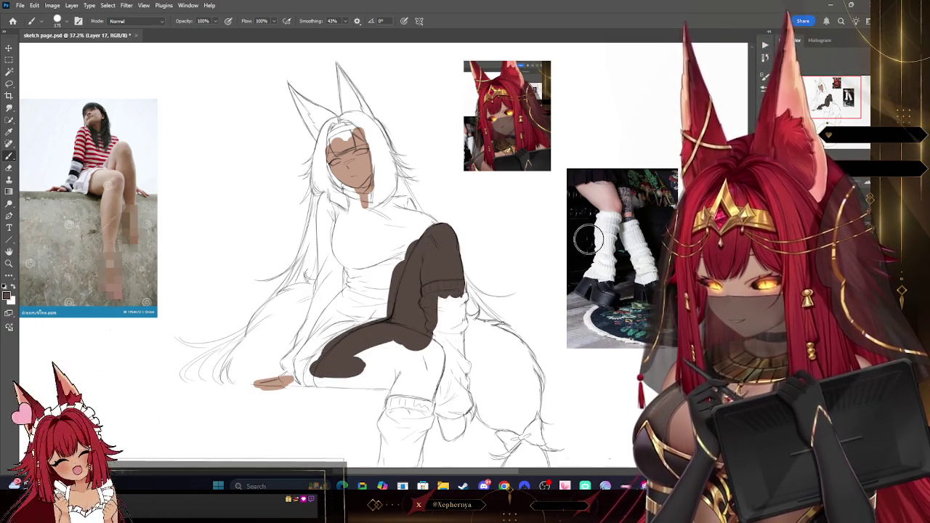
drag(589, 240, 431, 392)
key(bracketleft)
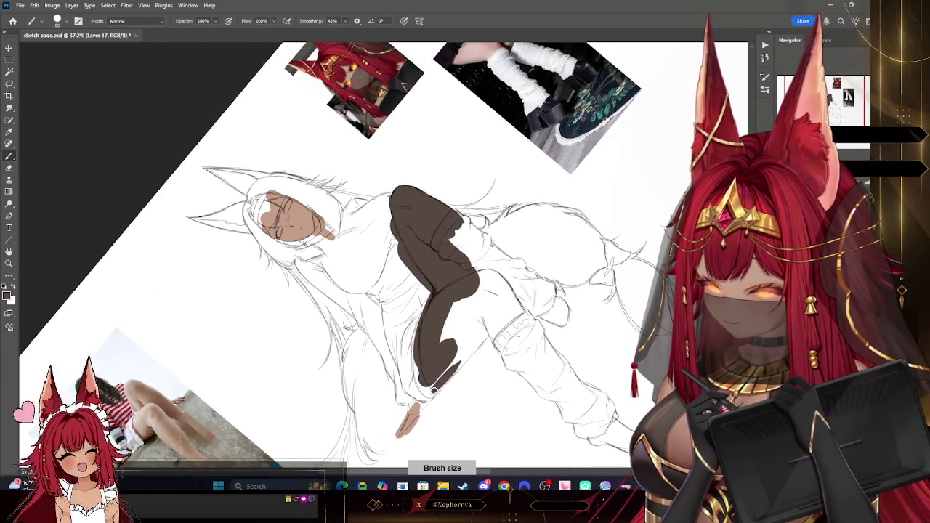
drag(469, 355, 434, 393)
Undo stray strokes and fill the whole lower leg with dark brown
key(ctrl+z)
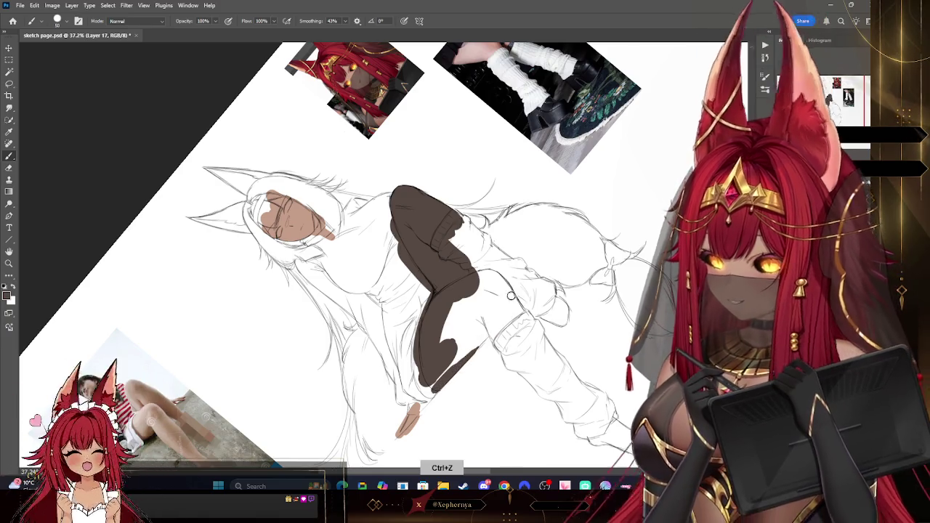
key(bracketleft)
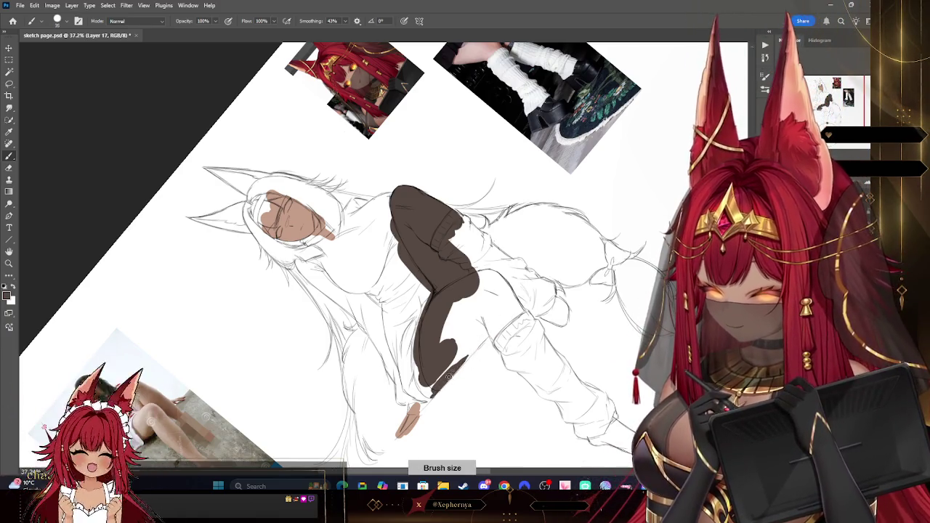
key(ctrl+z)
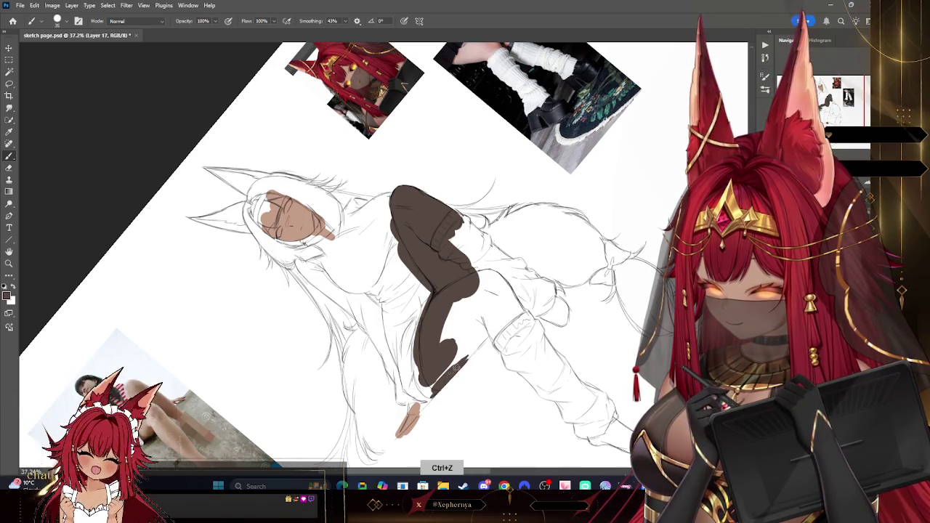
key(bracketright)
drag(509, 316, 425, 393)
mouse_move(472, 334)
mouse_down()
mouse_move(450, 357)
mouse_move(494, 305)
mouse_up()
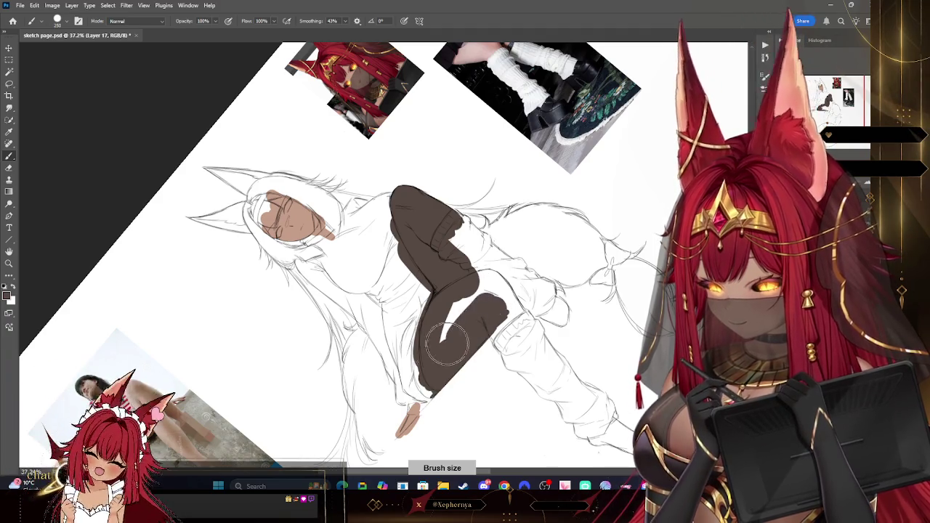
drag(436, 349, 487, 284)
drag(422, 363, 451, 334)
drag(516, 291, 496, 304)
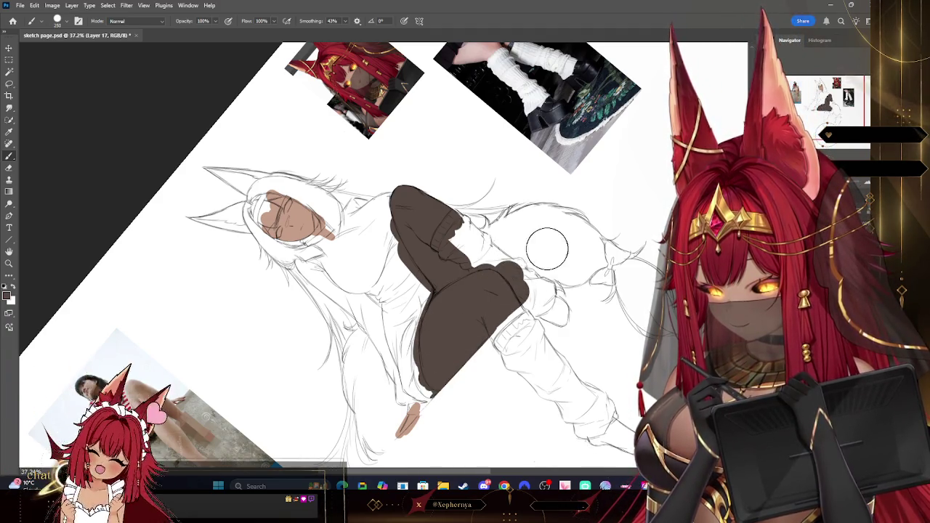
key(r)
drag(544, 248, 524, 349)
key(Escape)
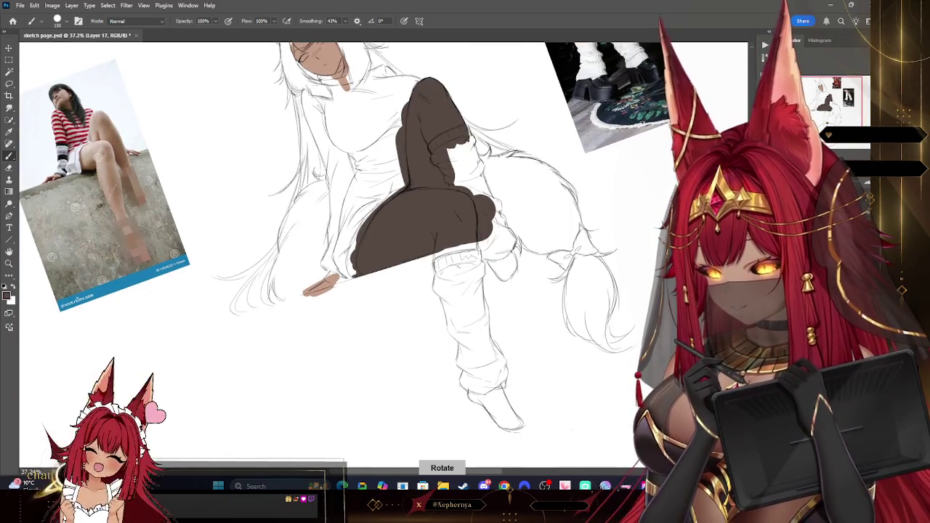
Paint both feet dark brown down to the toes with a smaller brush
key(bracketleft)
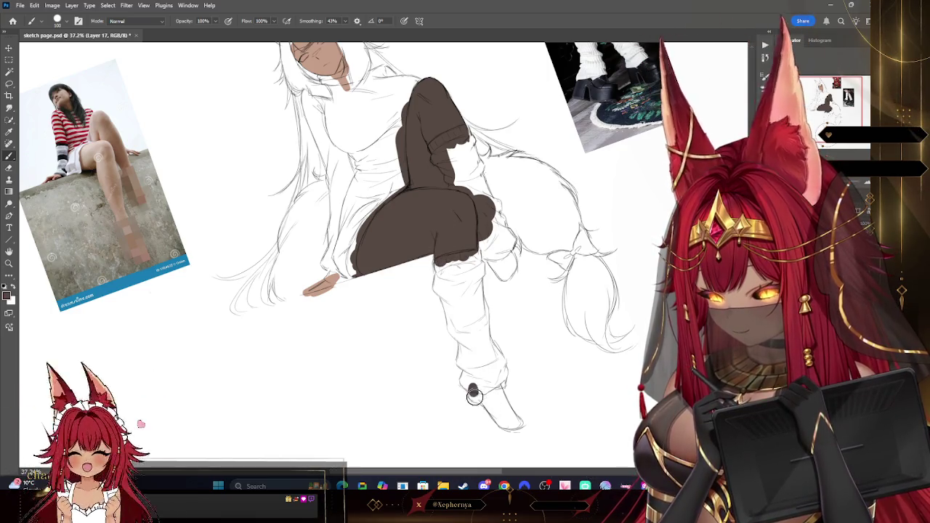
key(bracketleft)
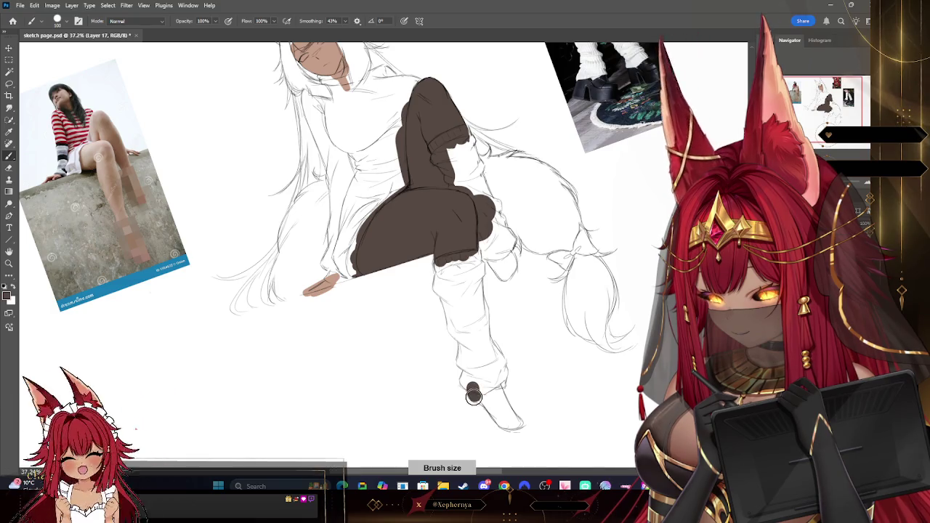
drag(485, 400, 479, 380)
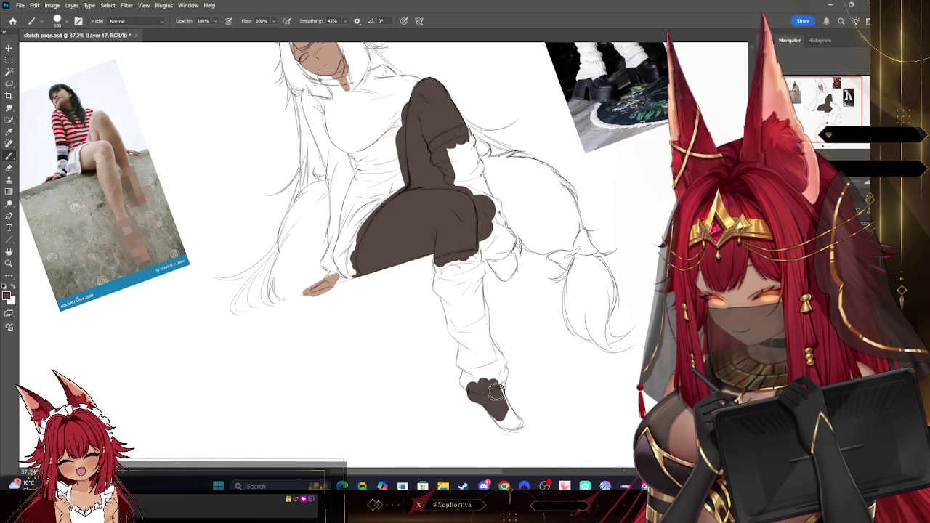
key(bracketleft)
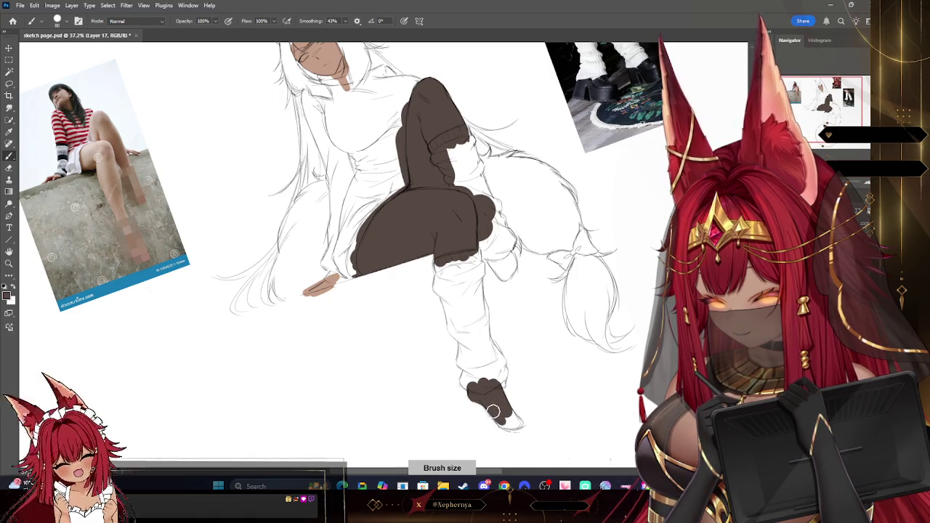
drag(495, 413, 511, 424)
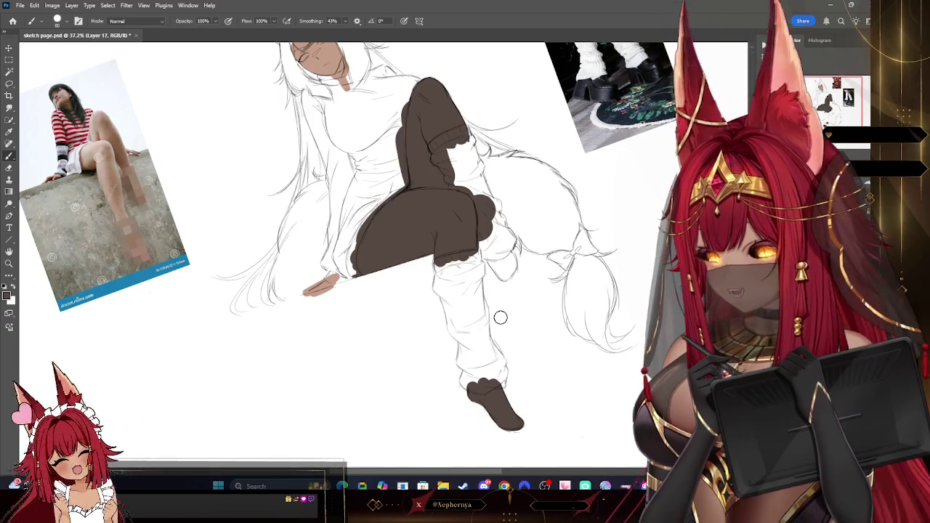
drag(487, 254, 502, 275)
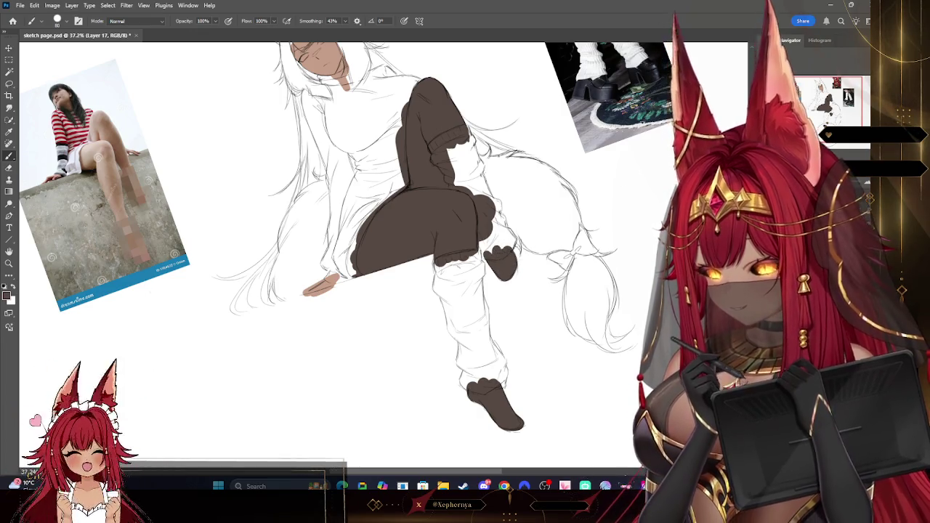
key(r)
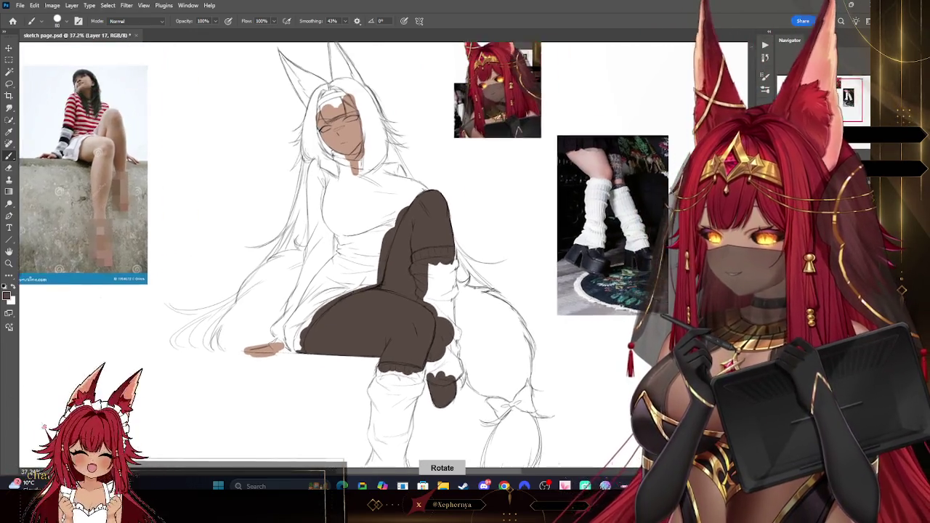
key(i)
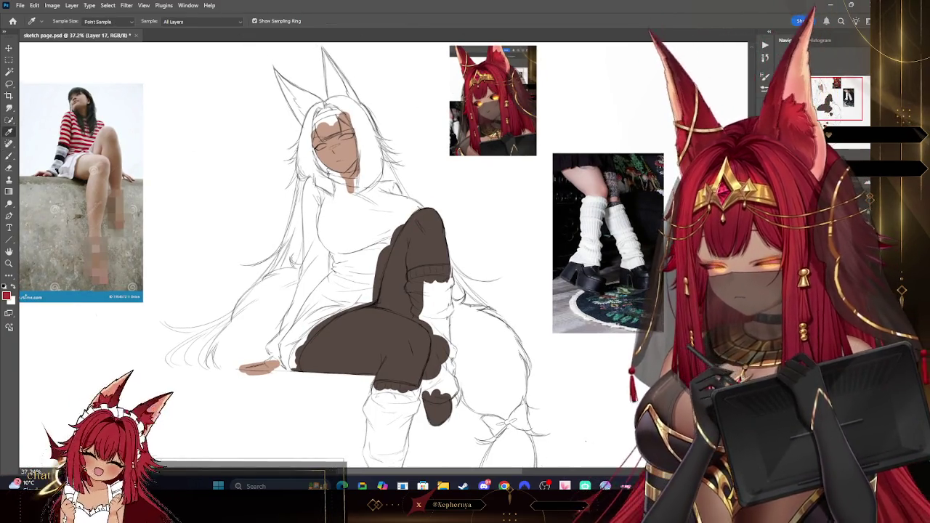
key(ctrl+shift+alt+n)
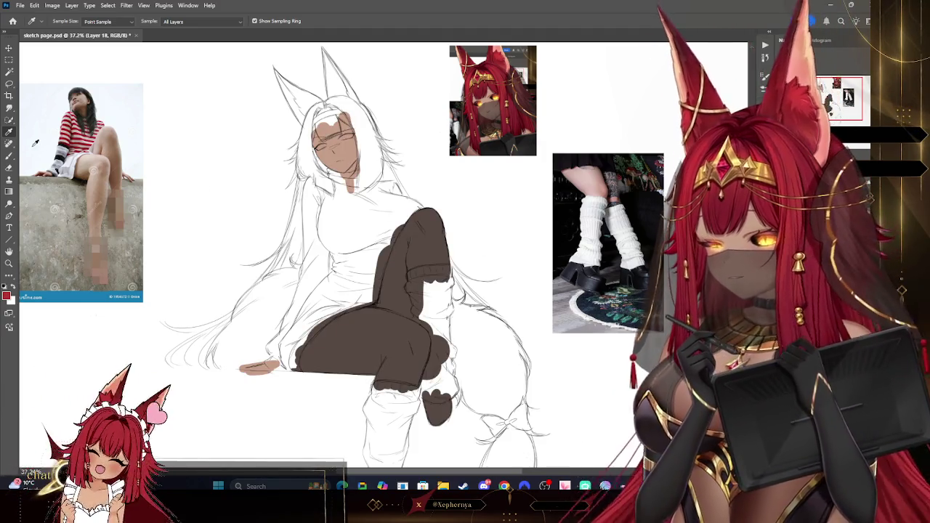
Paint the fox ear, top of head, side hair and a long left strand red
key(b)
mouse_move(274, 67)
mouse_down()
mouse_move(312, 130)
mouse_move(300, 93)
mouse_up()
drag(323, 59, 341, 135)
drag(320, 102, 337, 136)
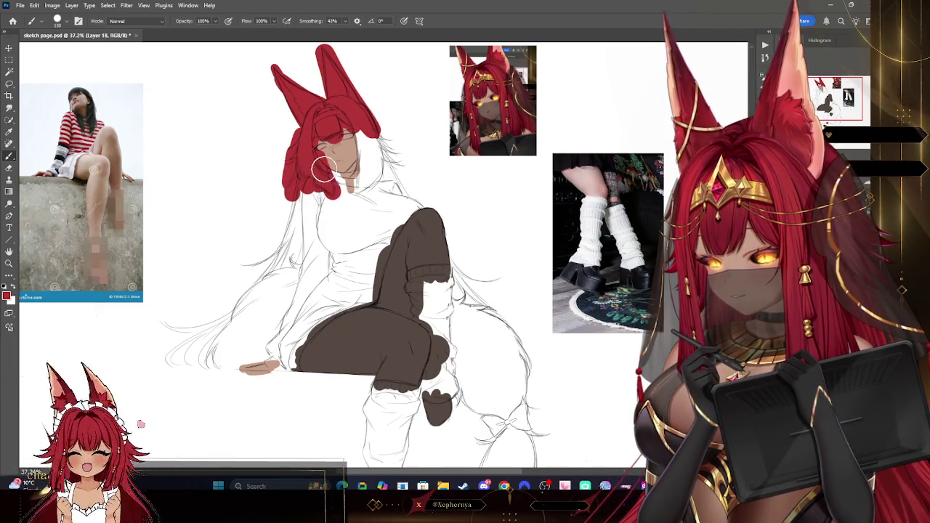
mouse_move(363, 147)
mouse_down()
mouse_move(359, 184)
mouse_move(380, 134)
mouse_up()
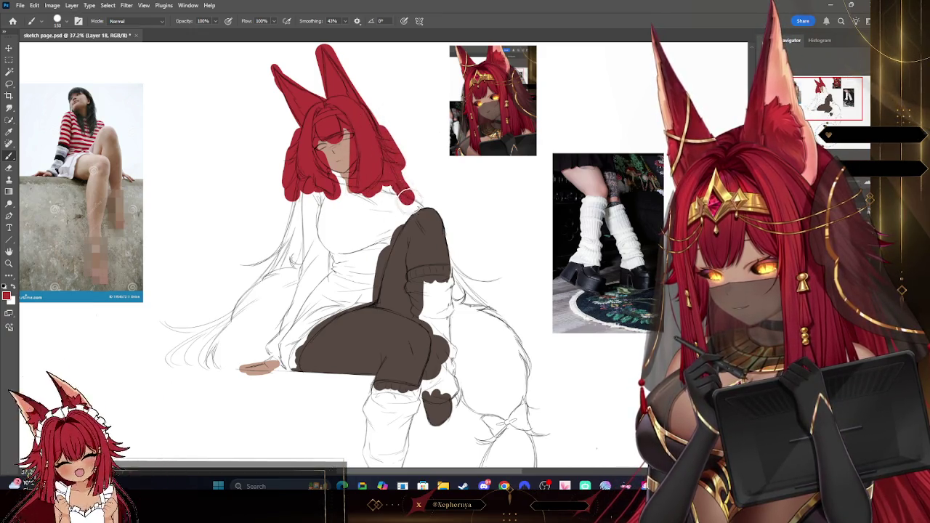
mouse_move(299, 185)
mouse_down()
mouse_move(298, 232)
mouse_move(262, 275)
mouse_move(243, 277)
mouse_move(240, 305)
mouse_up()
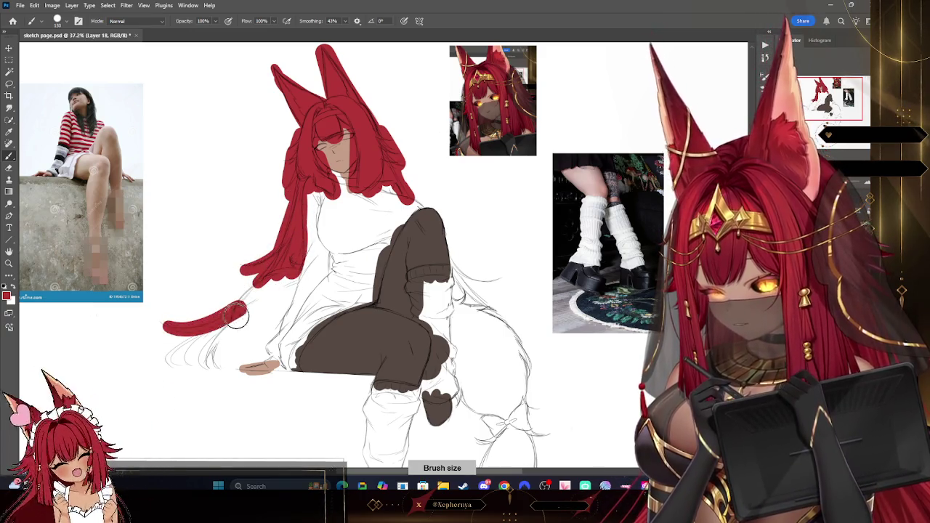